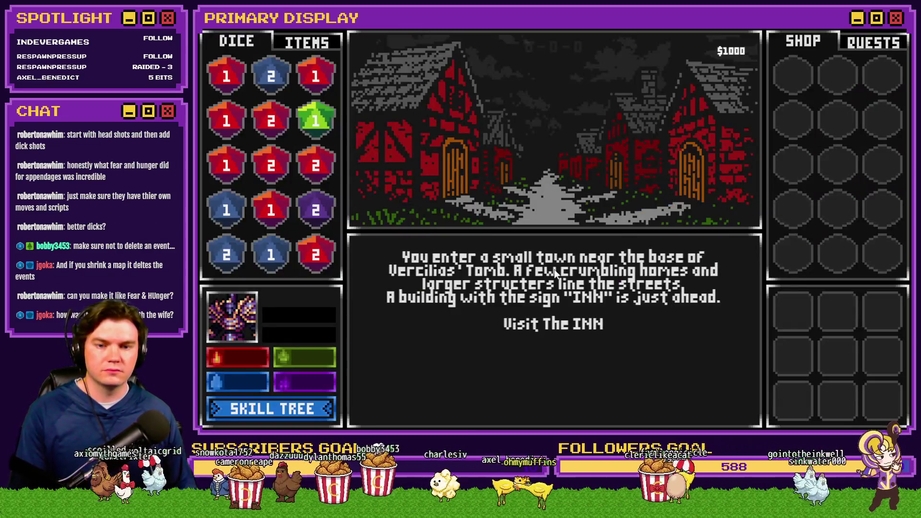
Step into the inn and back out, then open the Mages Guild's Buy/Sell shop
{"action": "left_click", "coordinate": [556, 322]}
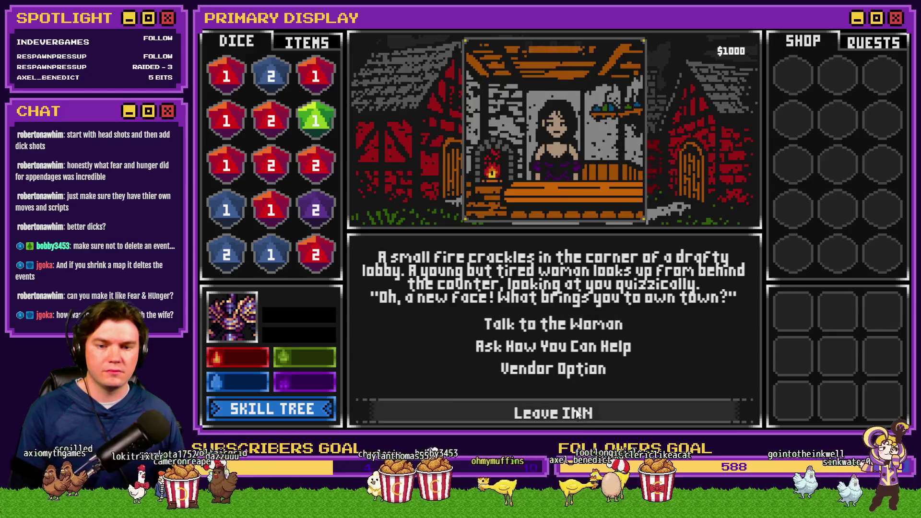
{"action": "left_click", "coordinate": [562, 413]}
{"action": "left_click", "coordinate": [571, 341]}
{"action": "left_click", "coordinate": [571, 379]}
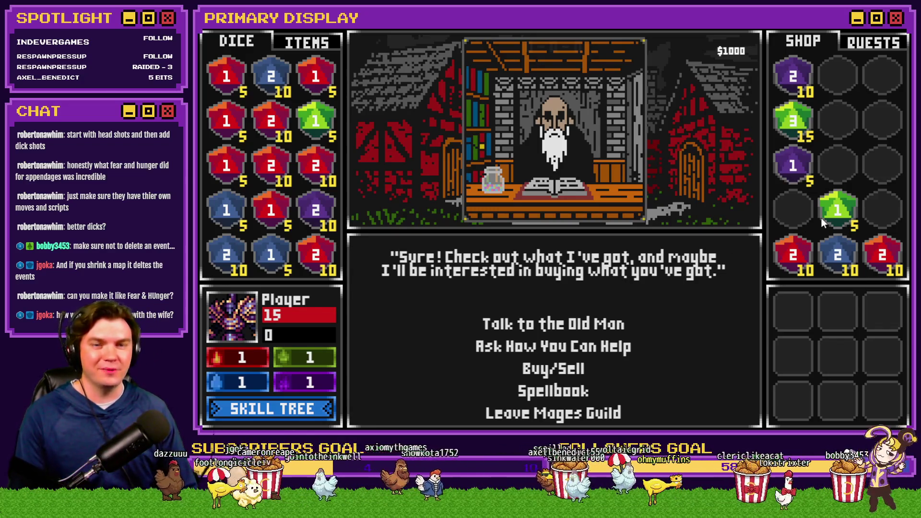
Move the green shop die, buy a red 2 die onto its match, then sell the red 3 die back
{"action": "mouse_move", "coordinate": [831, 214]}
{"action": "left_mouse_down"}
{"action": "mouse_move", "coordinate": [720, 204]}
{"action": "mouse_move", "coordinate": [845, 173]}
{"action": "left_mouse_up"}
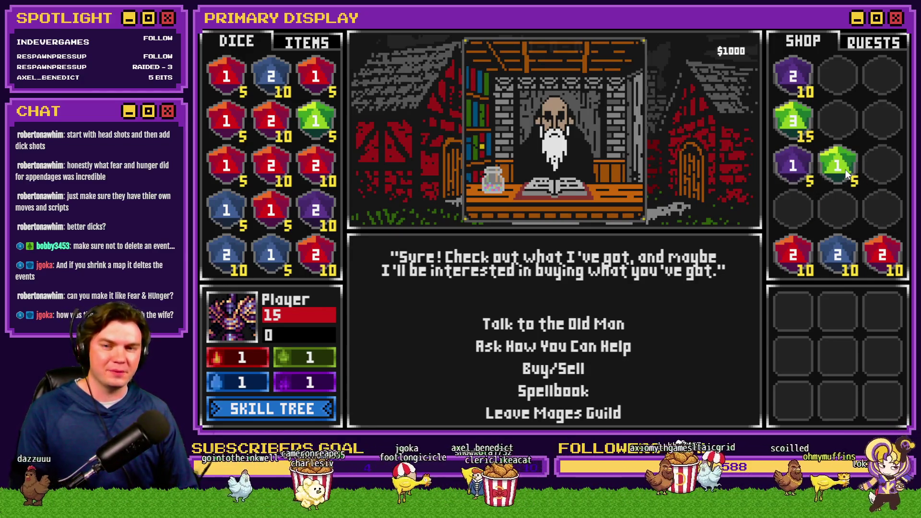
{"action": "mouse_move", "coordinate": [794, 254]}
{"action": "left_mouse_down"}
{"action": "mouse_move", "coordinate": [787, 240]}
{"action": "mouse_move", "coordinate": [514, 199]}
{"action": "mouse_move", "coordinate": [518, 191]}
{"action": "mouse_move", "coordinate": [310, 181]}
{"action": "mouse_move", "coordinate": [267, 168]}
{"action": "left_mouse_up"}
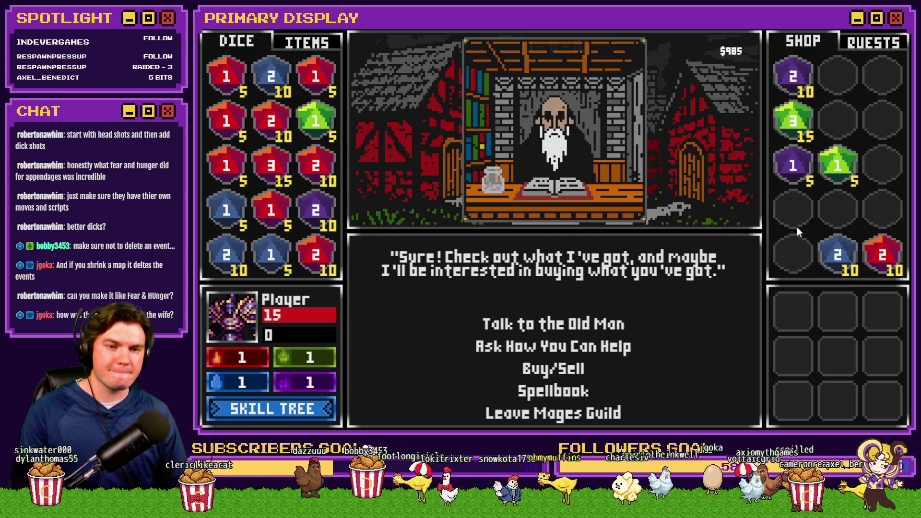
{"action": "left_click_drag", "start_coordinate": [881, 266], "coordinate": [882, 208]}
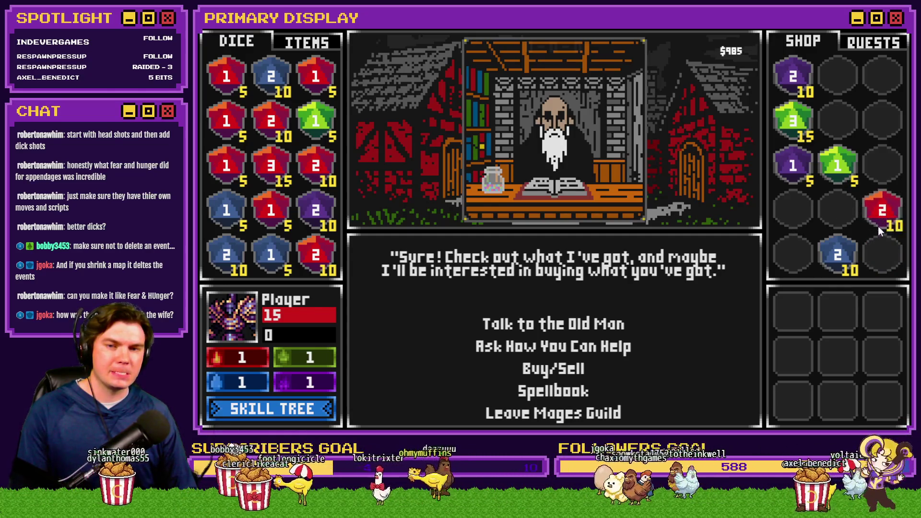
{"action": "mouse_move", "coordinate": [269, 170]}
{"action": "left_mouse_down"}
{"action": "mouse_move", "coordinate": [270, 179]}
{"action": "mouse_move", "coordinate": [579, 207]}
{"action": "mouse_move", "coordinate": [790, 214]}
{"action": "left_mouse_up"}
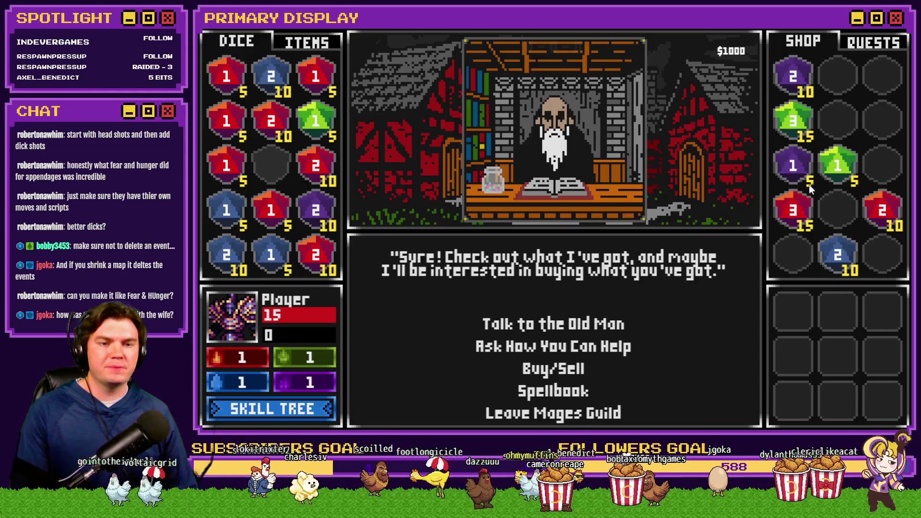
Buy a green 1 die and merge it, sell four red 1 dice, then end the playtest
{"action": "left_click_drag", "start_coordinate": [832, 168], "coordinate": [274, 168]}
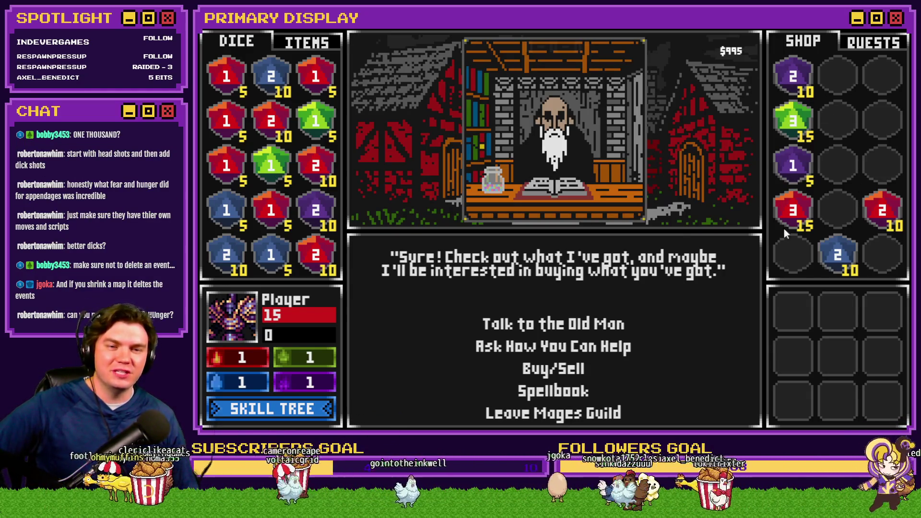
{"action": "left_click_drag", "start_coordinate": [277, 170], "coordinate": [304, 139]}
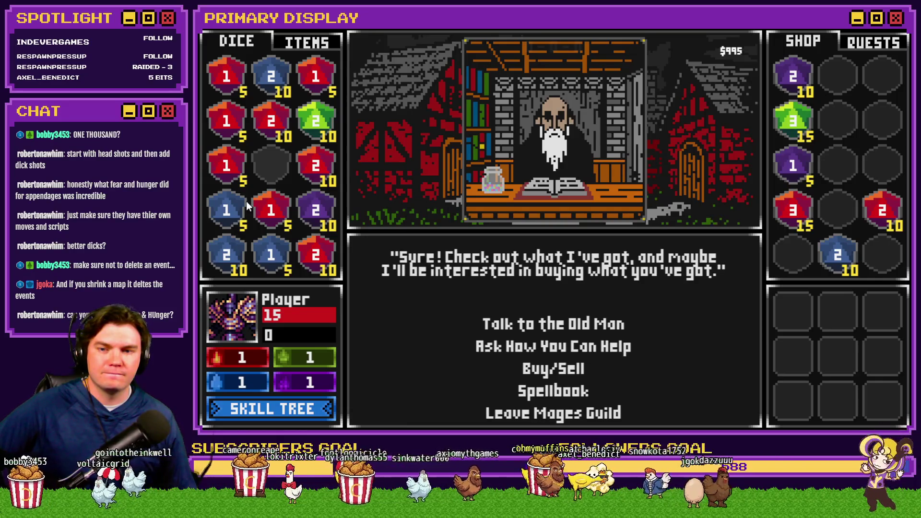
{"action": "mouse_move", "coordinate": [263, 206]}
{"action": "left_mouse_down"}
{"action": "mouse_move", "coordinate": [780, 175]}
{"action": "mouse_move", "coordinate": [844, 135]}
{"action": "mouse_move", "coordinate": [417, 180]}
{"action": "mouse_move", "coordinate": [251, 180]}
{"action": "mouse_move", "coordinate": [222, 170]}
{"action": "left_mouse_up"}
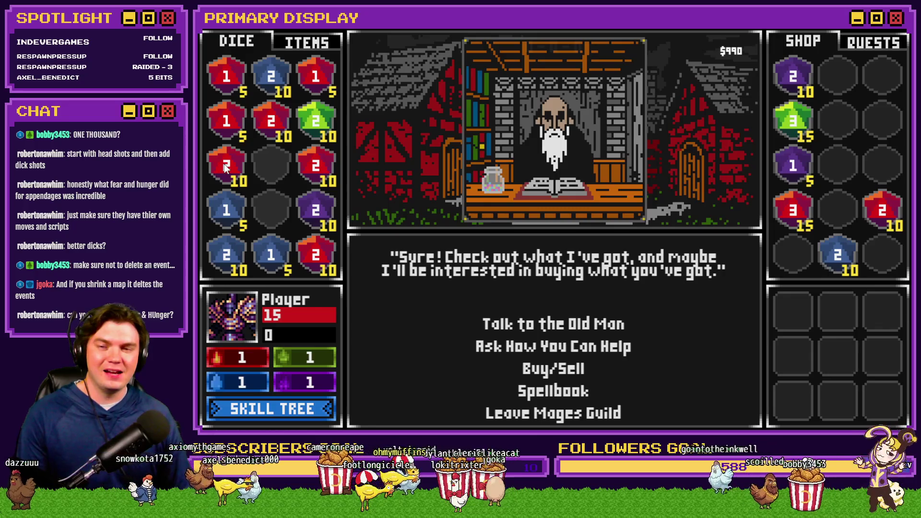
{"action": "left_click", "coordinate": [225, 80]}
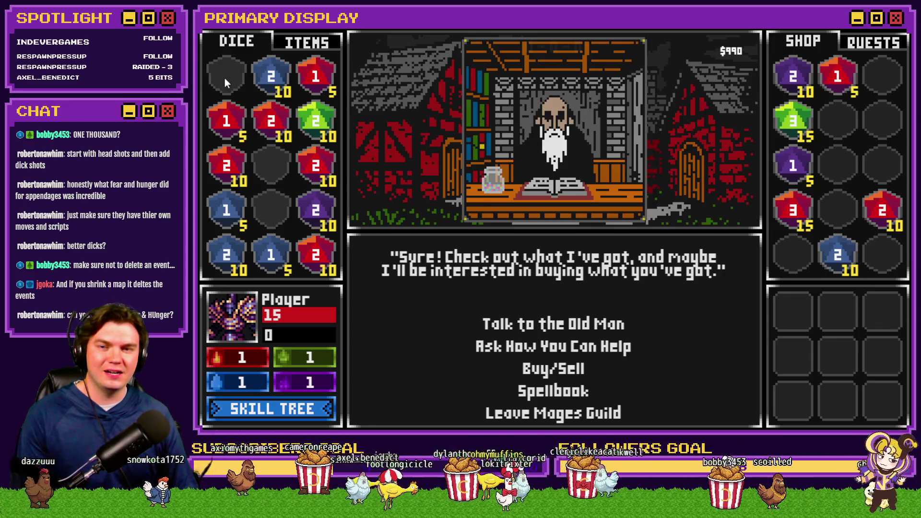
{"action": "left_click", "coordinate": [225, 124]}
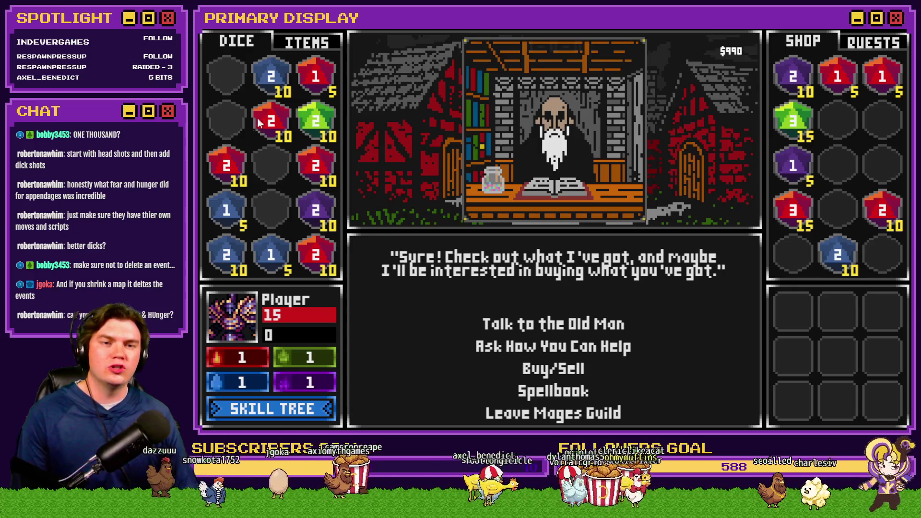
{"action": "left_click", "coordinate": [312, 79]}
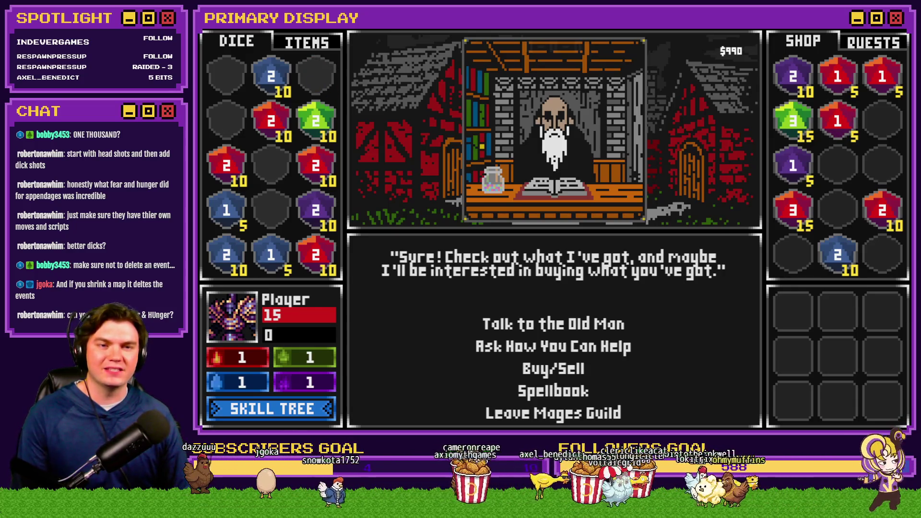
{"action": "key", "text": "alt+F4"}
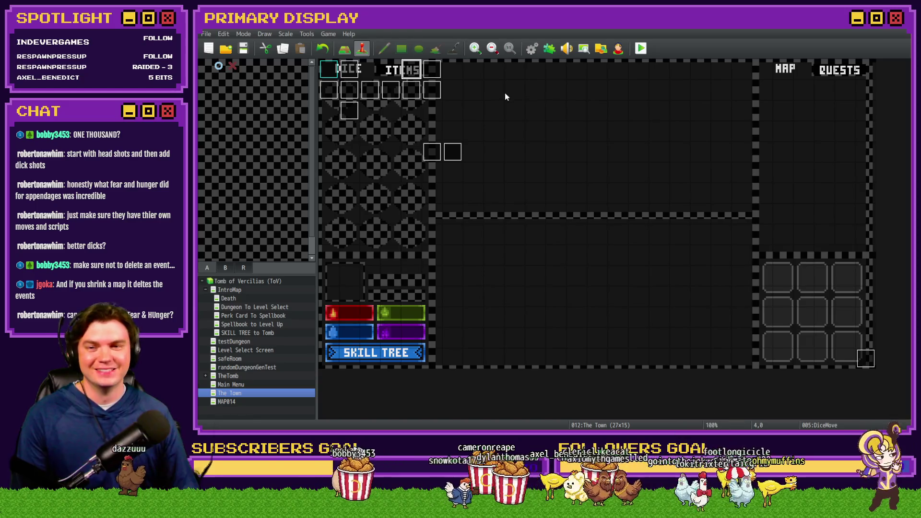
Open the DiceMove event's fifth page and select its jump to Shop Slot 1-1 line
{"action": "double_click", "coordinate": [411, 72]}
{"action": "left_click", "coordinate": [373, 111]}
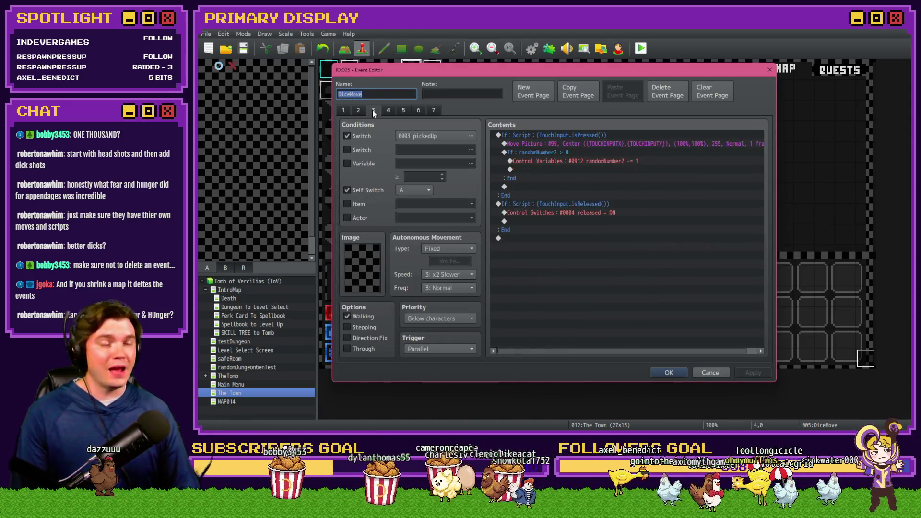
{"action": "left_click", "coordinate": [389, 110]}
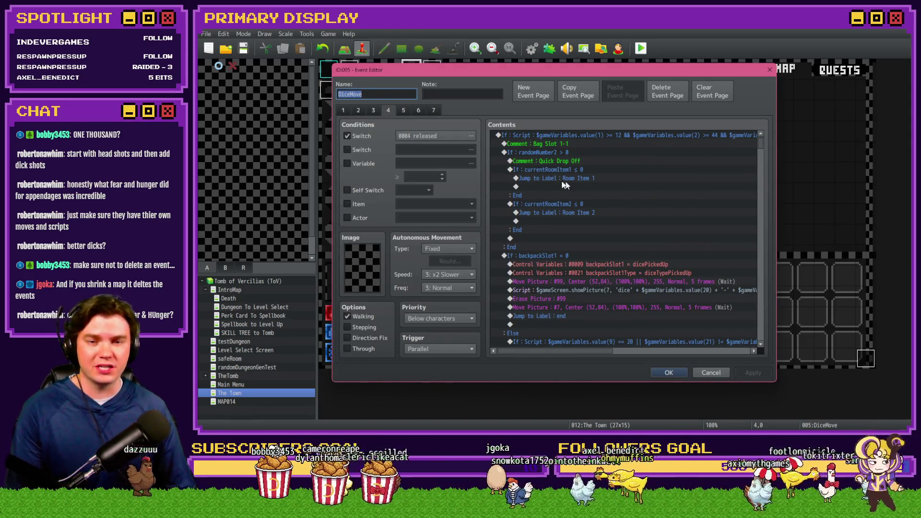
{"action": "left_click", "coordinate": [404, 111]}
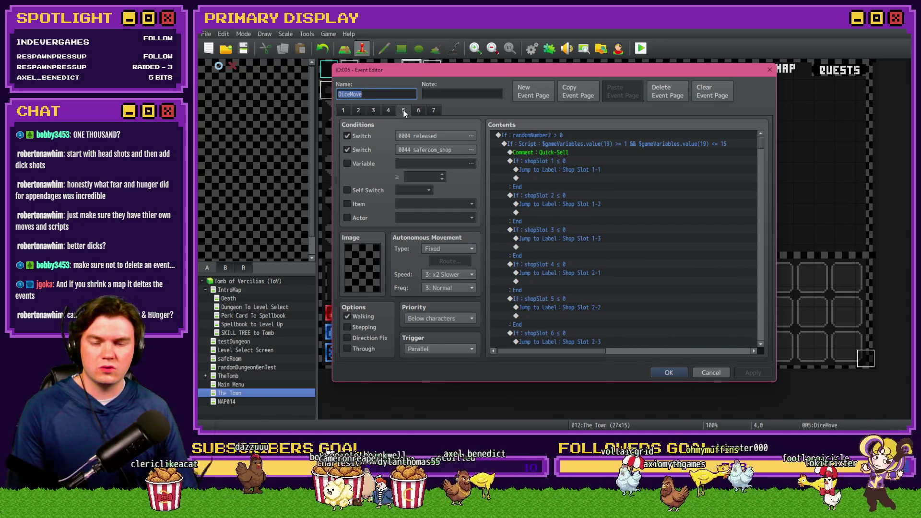
{"action": "left_click", "coordinate": [592, 170]}
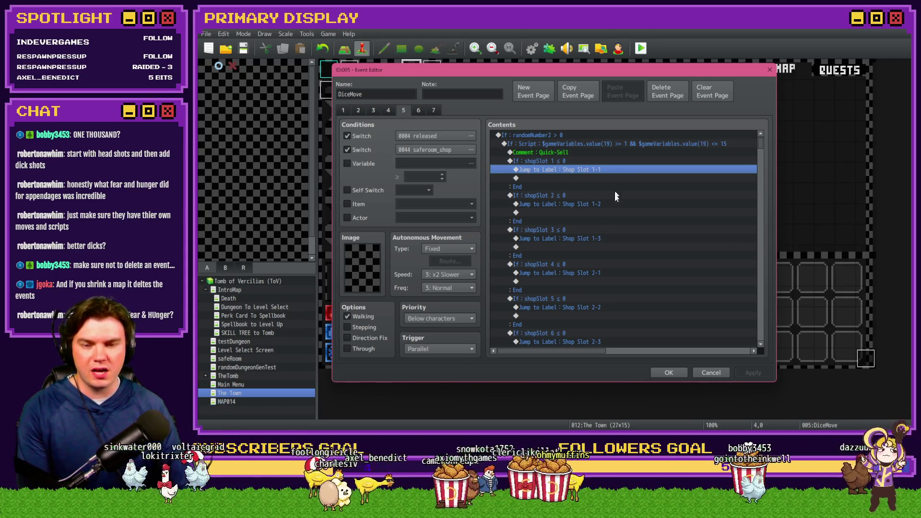
{"action": "left_click_drag", "start_coordinate": [764, 152], "coordinate": [767, 255]}
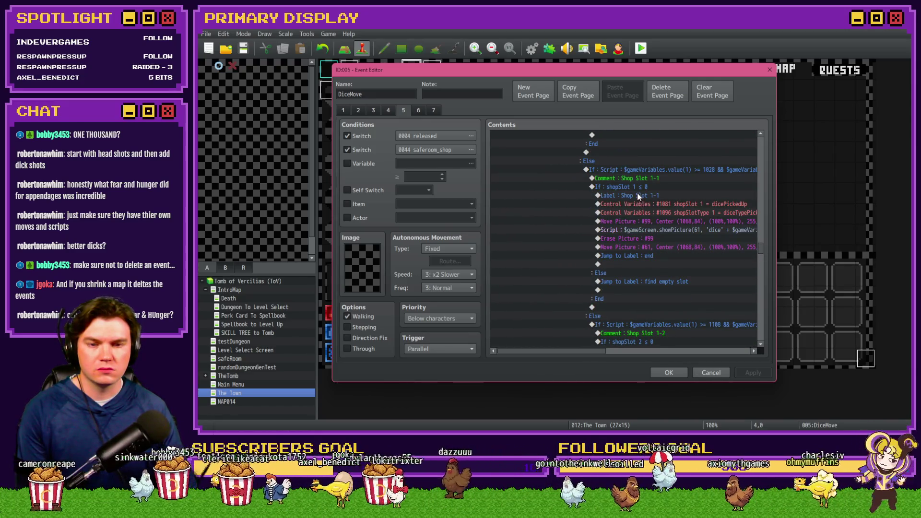
{"action": "left_click_drag", "start_coordinate": [560, 350], "coordinate": [580, 355]}
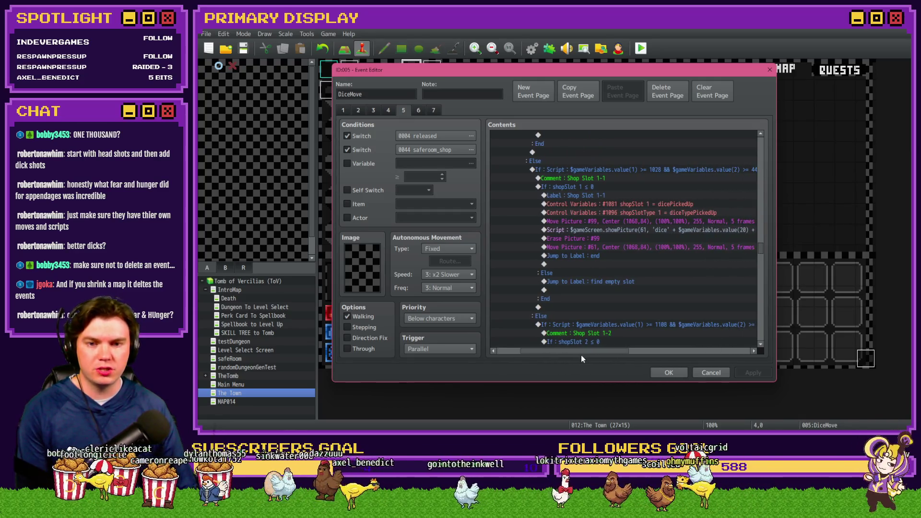
{"action": "left_click", "coordinate": [577, 196]}
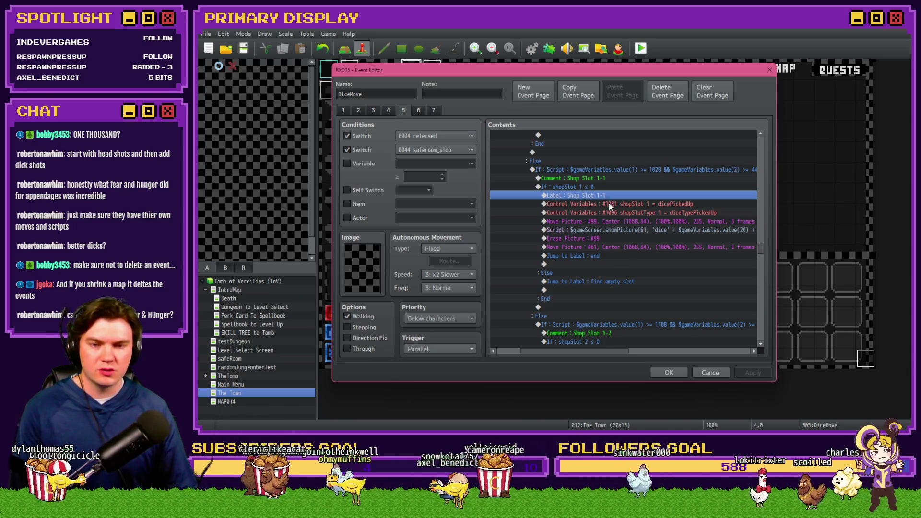
{"action": "left_click_drag", "start_coordinate": [609, 206], "coordinate": [605, 260]}
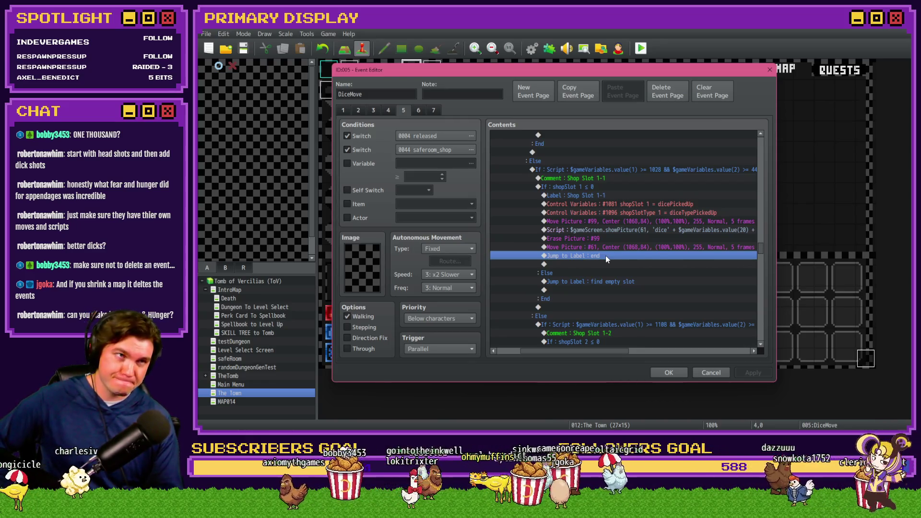
{"action": "mouse_move", "coordinate": [759, 248]}
{"action": "left_mouse_down"}
{"action": "mouse_move", "coordinate": [764, 332]}
{"action": "mouse_move", "coordinate": [752, 339]}
{"action": "left_mouse_up"}
{"action": "left_click_drag", "start_coordinate": [615, 351], "coordinate": [542, 351]}
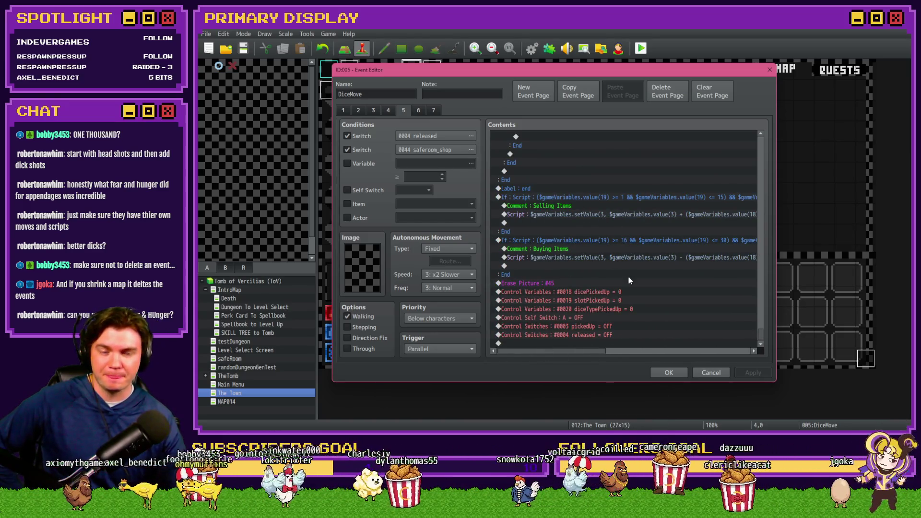
{"action": "mouse_move", "coordinate": [589, 358]}
{"action": "left_mouse_down"}
{"action": "mouse_move", "coordinate": [632, 361]}
{"action": "mouse_move", "coordinate": [591, 363]}
{"action": "left_mouse_up"}
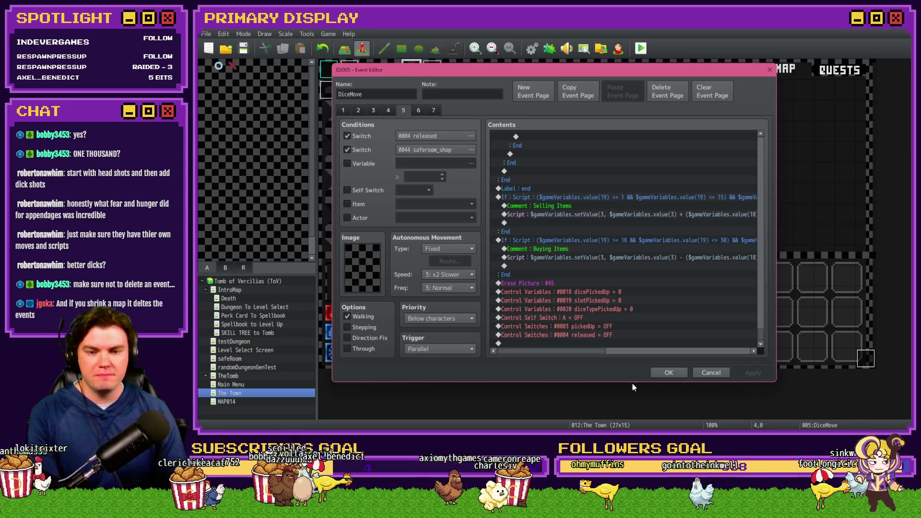
{"action": "left_click_drag", "start_coordinate": [594, 352], "coordinate": [640, 357]}
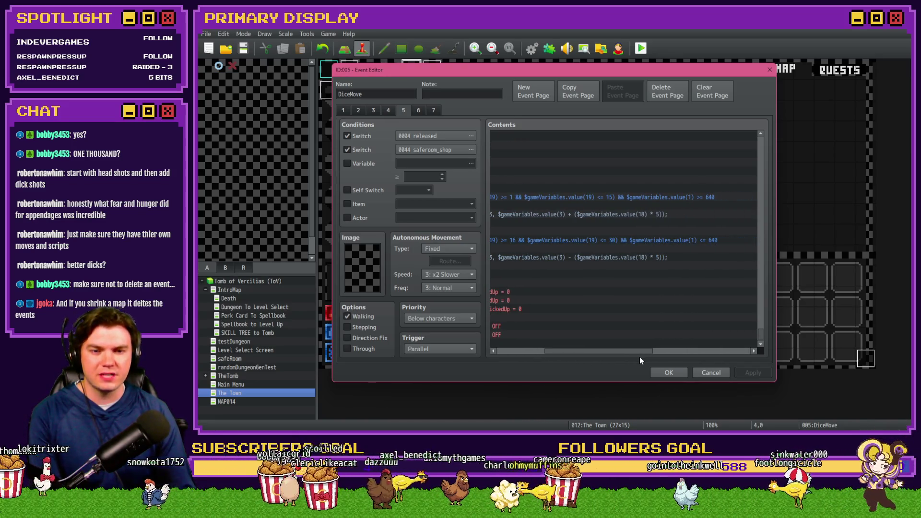
{"action": "left_click_drag", "start_coordinate": [640, 356], "coordinate": [592, 355]}
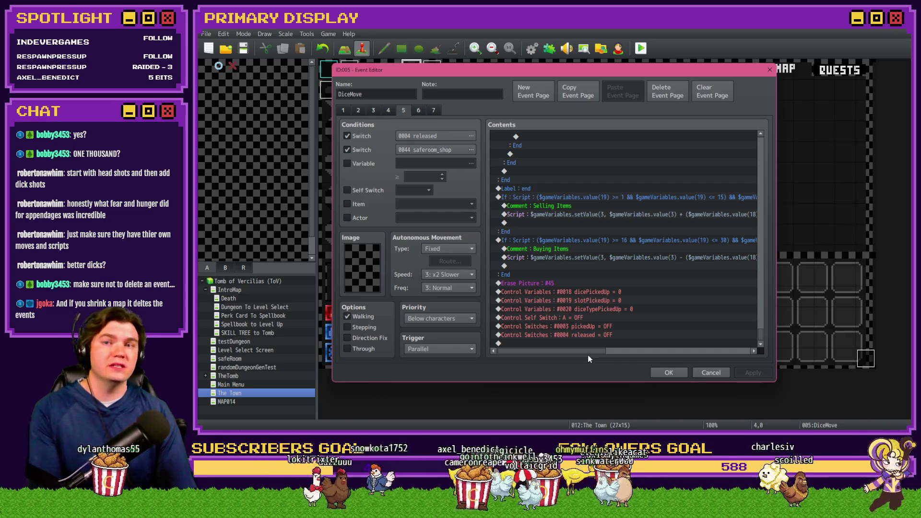
{"action": "left_click_drag", "start_coordinate": [588, 350], "coordinate": [638, 354]}
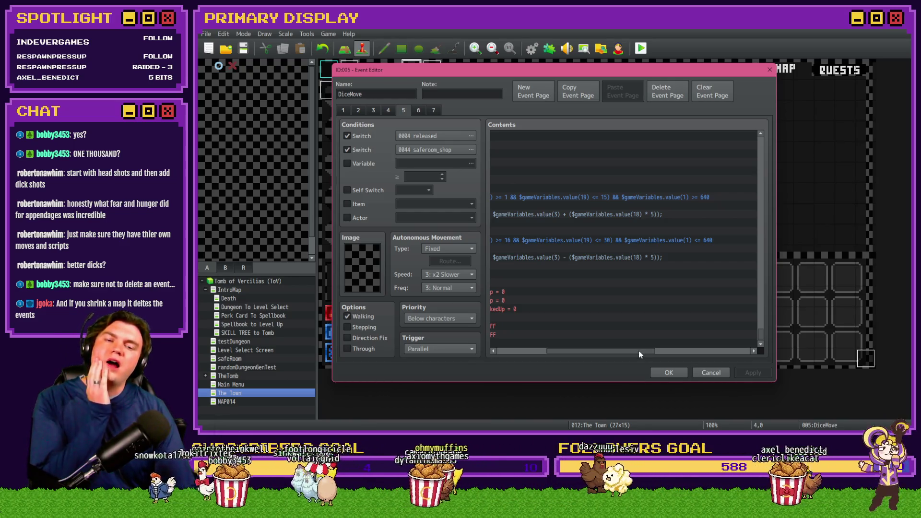
{"action": "left_click_drag", "start_coordinate": [639, 354], "coordinate": [588, 355]}
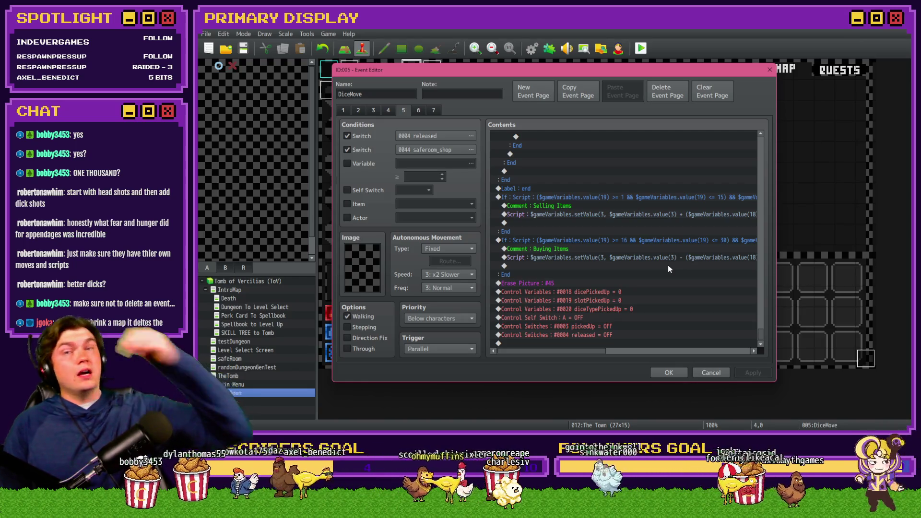
{"action": "left_click", "coordinate": [652, 200]}
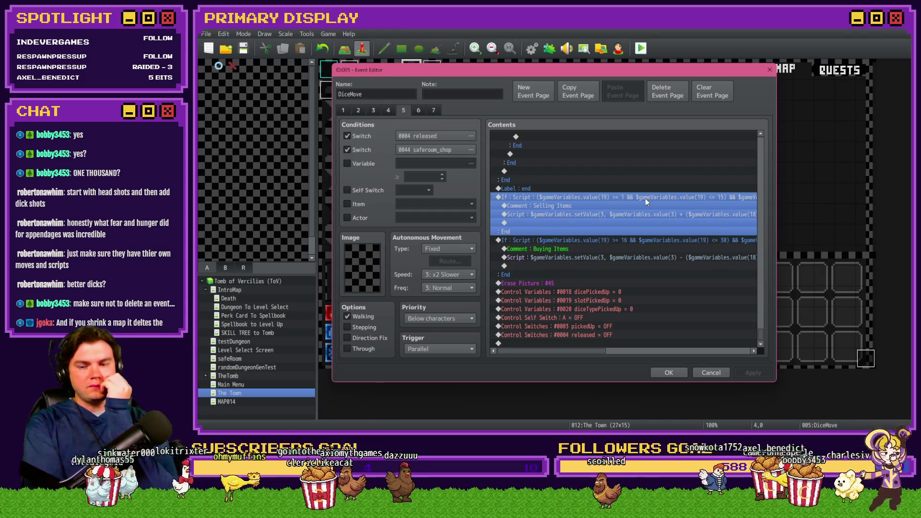
{"action": "double_click", "coordinate": [646, 197]}
Append /**\ to the Buying Items conditional branch script and confirm the condition
{"action": "key", "text": "End"}
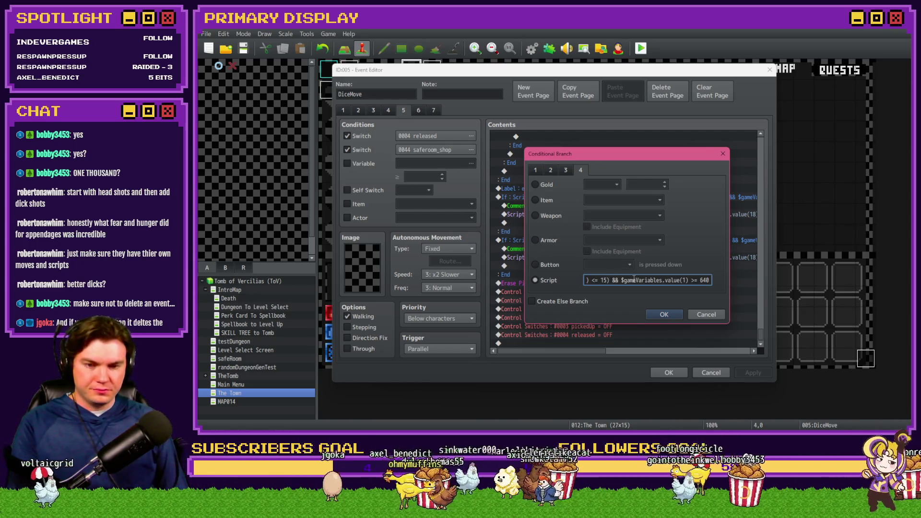
{"action": "type", "text": "/*"}
{"action": "type", "text": "*\\"}
{"action": "left_click", "coordinate": [661, 313]}
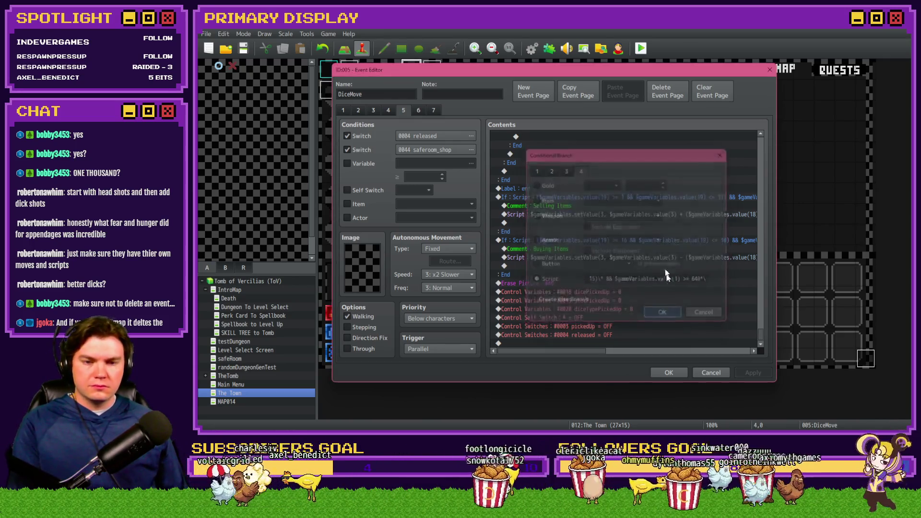
{"action": "double_click", "coordinate": [661, 280]}
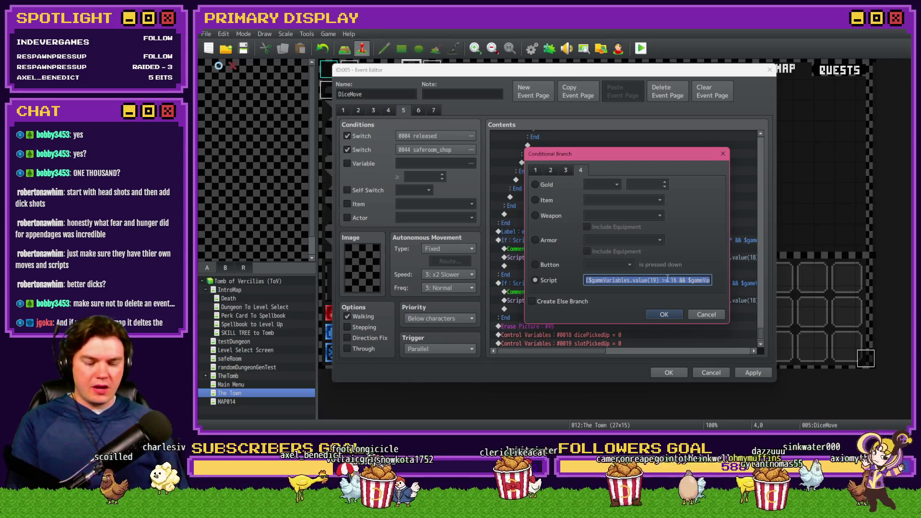
{"action": "key", "text": "End"}
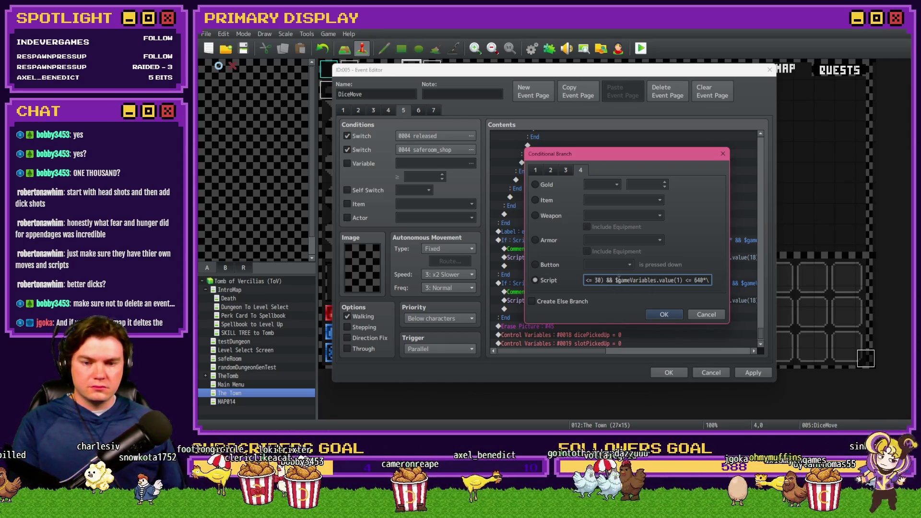
{"action": "left_click", "coordinate": [664, 314]}
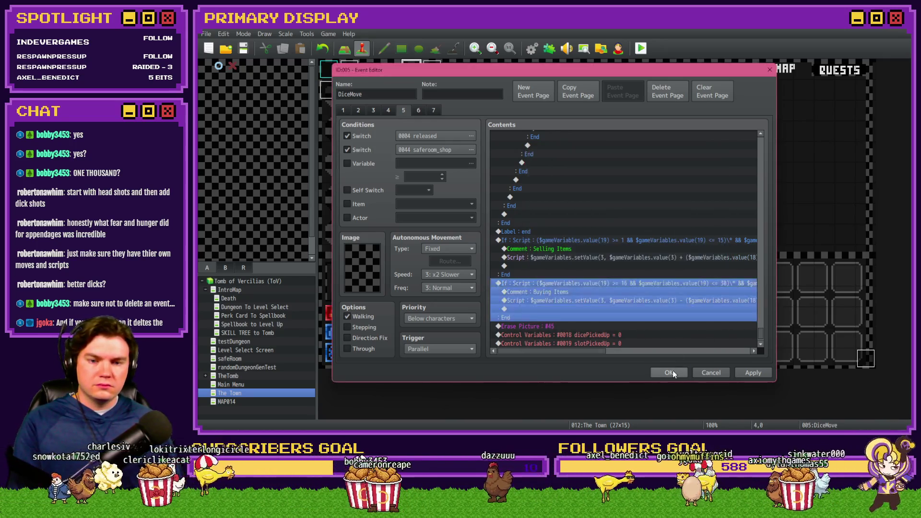
Close the DiceMove event and launch a playtest, saving the changes
{"action": "left_click", "coordinate": [670, 373]}
{"action": "key", "text": "F12"}
{"action": "left_click", "coordinate": [522, 242]}
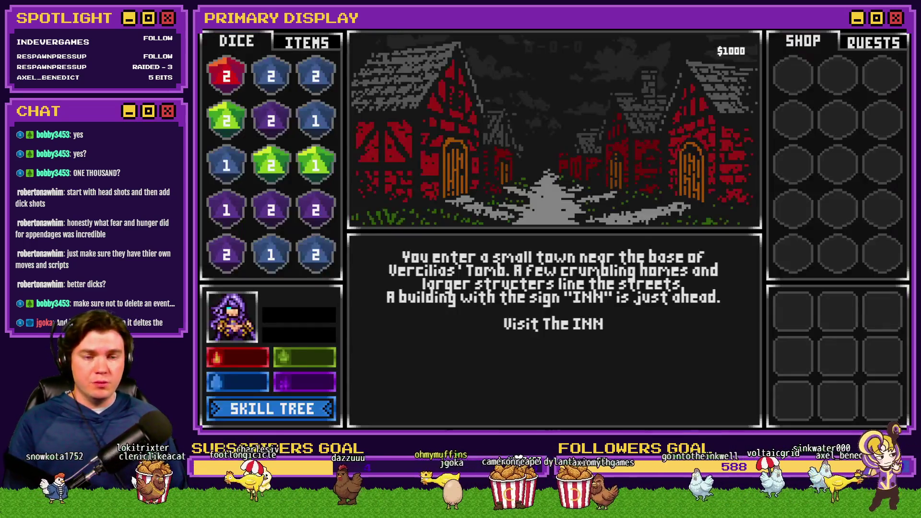
Reach the Mages Guild Buy/Sell shop, move a die into a shop slot, then close the errored game
{"action": "left_click", "coordinate": [552, 324]}
{"action": "left_click", "coordinate": [557, 413]}
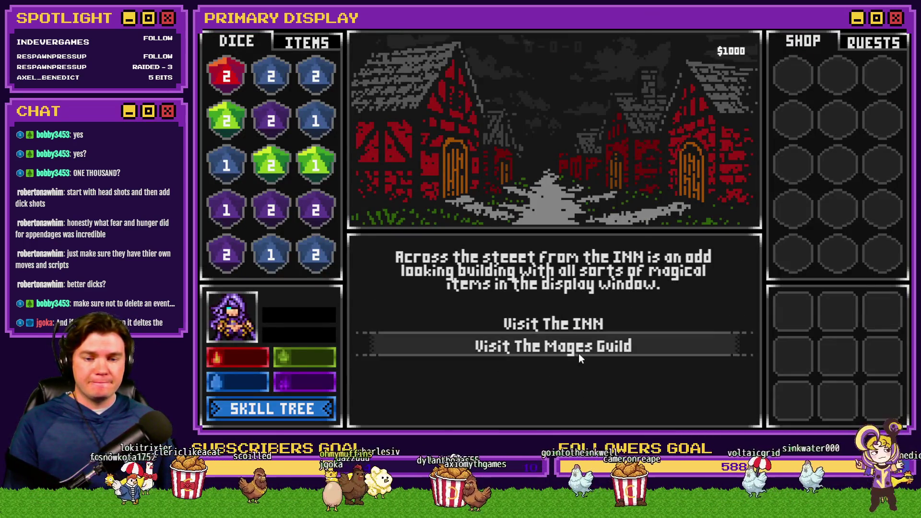
{"action": "left_click", "coordinate": [579, 354]}
{"action": "left_click", "coordinate": [577, 369]}
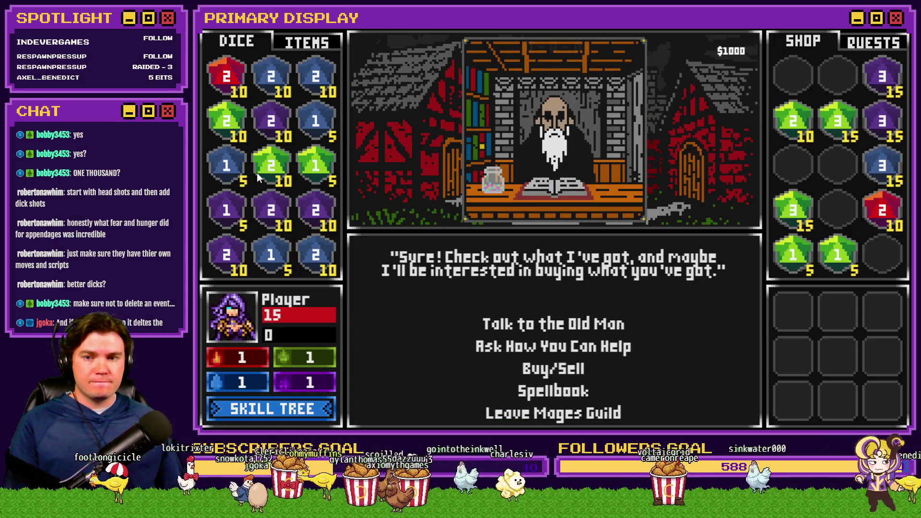
{"action": "left_click", "coordinate": [316, 79]}
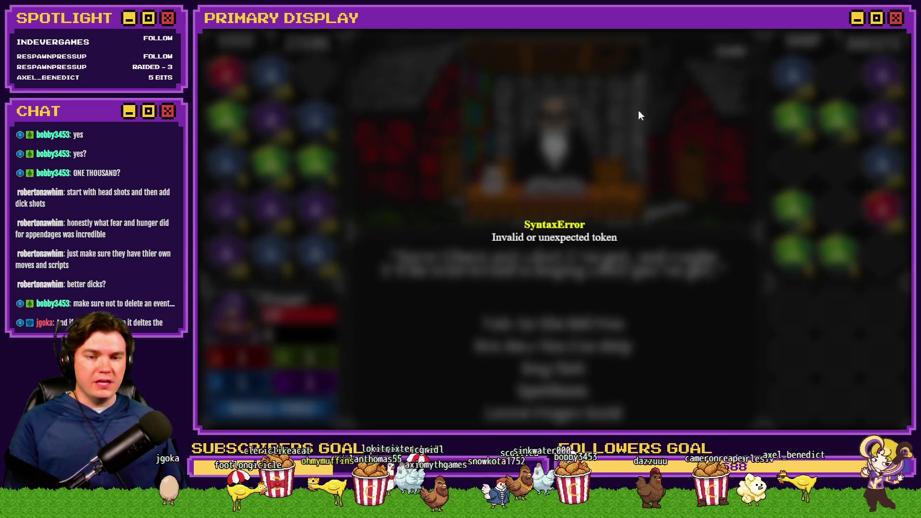
{"action": "left_click", "coordinate": [889, 33]}
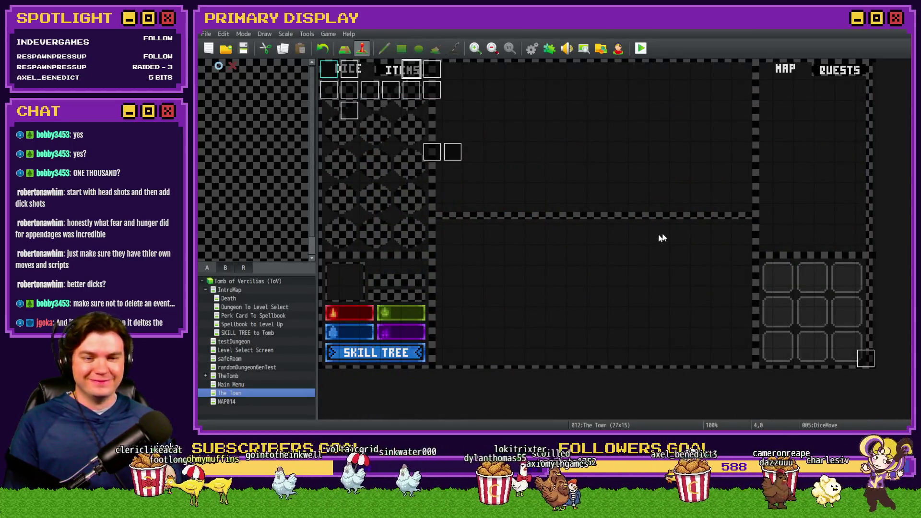
Reopen the DiceMove event on its fifth page and scroll to the shop branches
{"action": "double_click", "coordinate": [411, 71]}
{"action": "left_click", "coordinate": [391, 109]}
{"action": "left_click", "coordinate": [403, 110]}
{"action": "left_click_drag", "start_coordinate": [761, 144], "coordinate": [763, 345]}
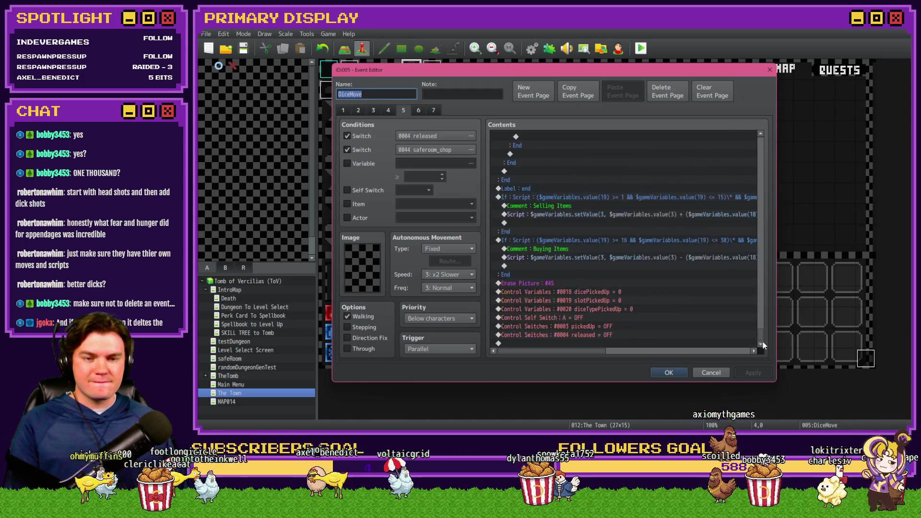
Change the Selling Items script condition's \* to /* and close the comment with a trailing /
{"action": "left_click", "coordinate": [579, 198]}
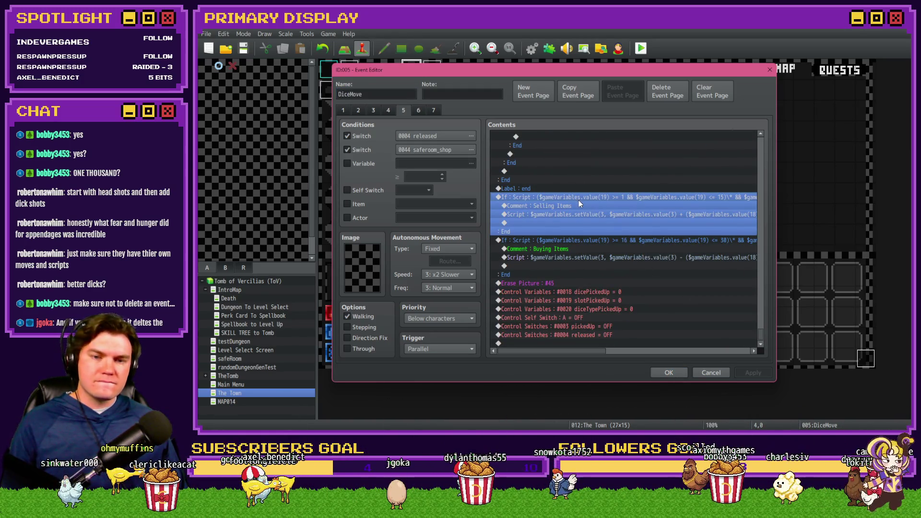
{"action": "double_click", "coordinate": [579, 200]}
{"action": "left_click_drag", "start_coordinate": [586, 280], "coordinate": [766, 283]}
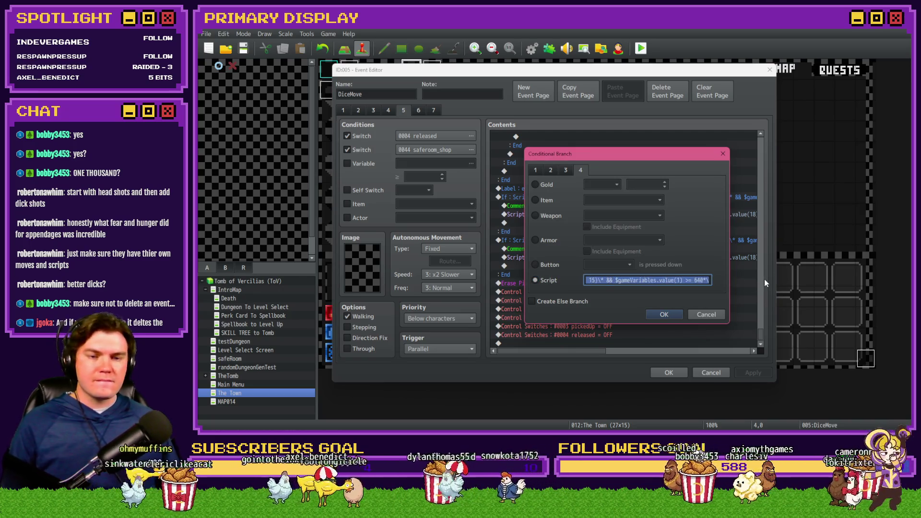
{"action": "left_click", "coordinate": [668, 280]}
{"action": "key", "text": "BackSpace"}
{"action": "type", "text": "/"}
{"action": "left_click", "coordinate": [708, 282]}
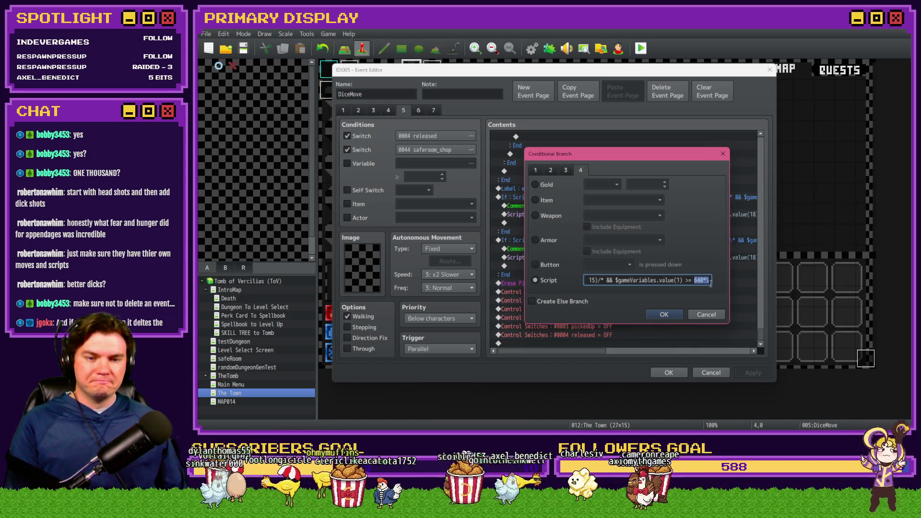
{"action": "type", "text": "/"}
{"action": "key", "text": "Return"}
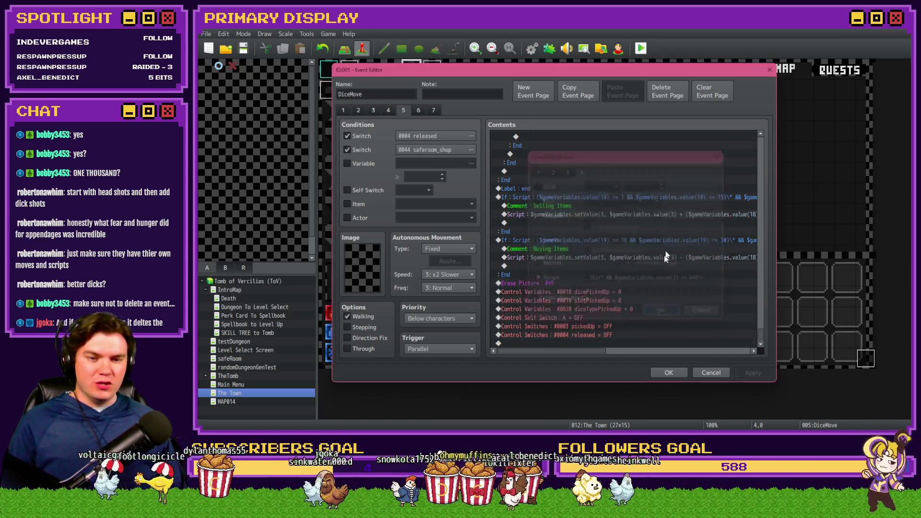
Recheck the Buying Items condition, close the DiceMove event and request a playtest
{"action": "left_click", "coordinate": [673, 287]}
{"action": "double_click", "coordinate": [679, 289]}
{"action": "left_click", "coordinate": [638, 281]}
{"action": "key", "text": "End"}
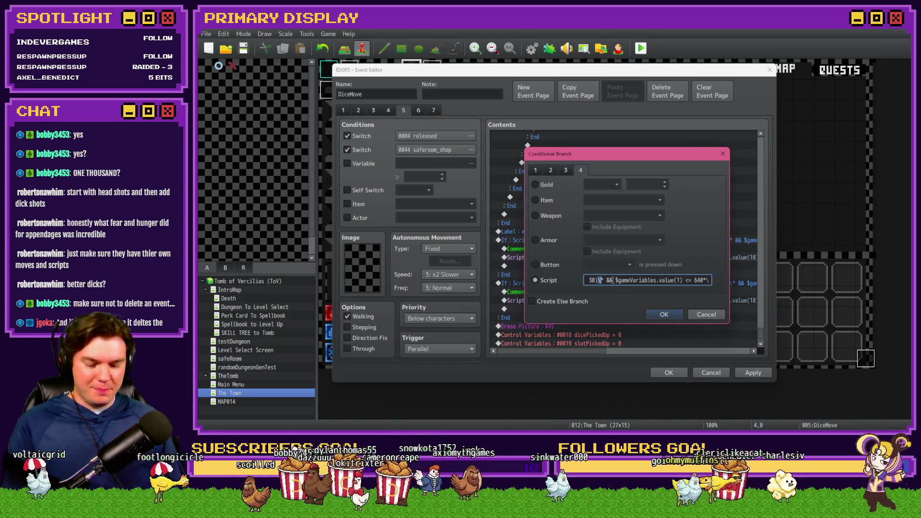
{"action": "left_click", "coordinate": [664, 314]}
{"action": "left_click", "coordinate": [668, 373]}
{"action": "left_click", "coordinate": [642, 50]}
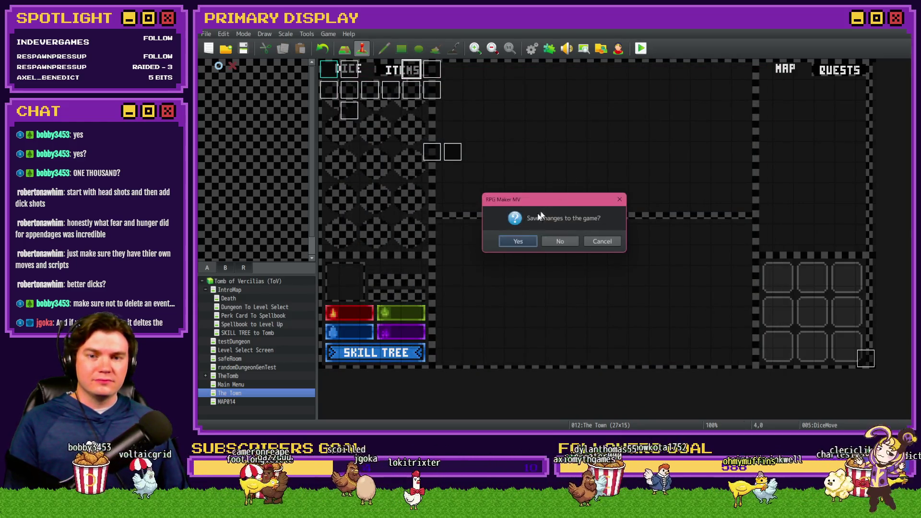
Save changes and, in the playtest, go to the Mages Guild's Buy/Sell shop
{"action": "left_click", "coordinate": [523, 240]}
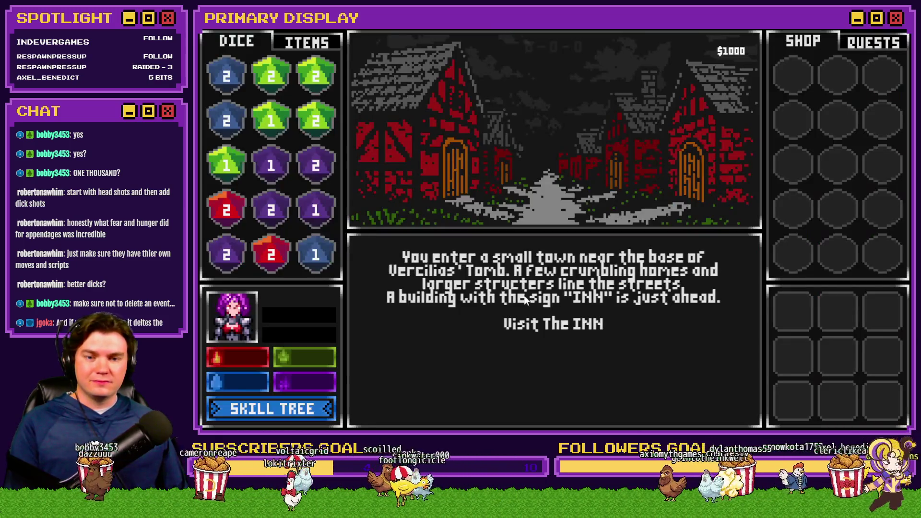
{"action": "left_click", "coordinate": [533, 324]}
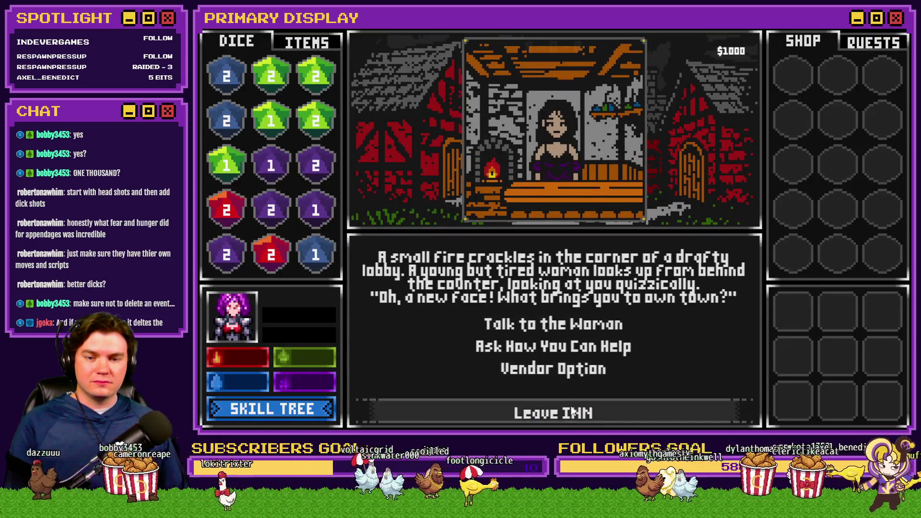
{"action": "left_click", "coordinate": [552, 412]}
{"action": "left_click", "coordinate": [578, 353]}
{"action": "left_click", "coordinate": [572, 370]}
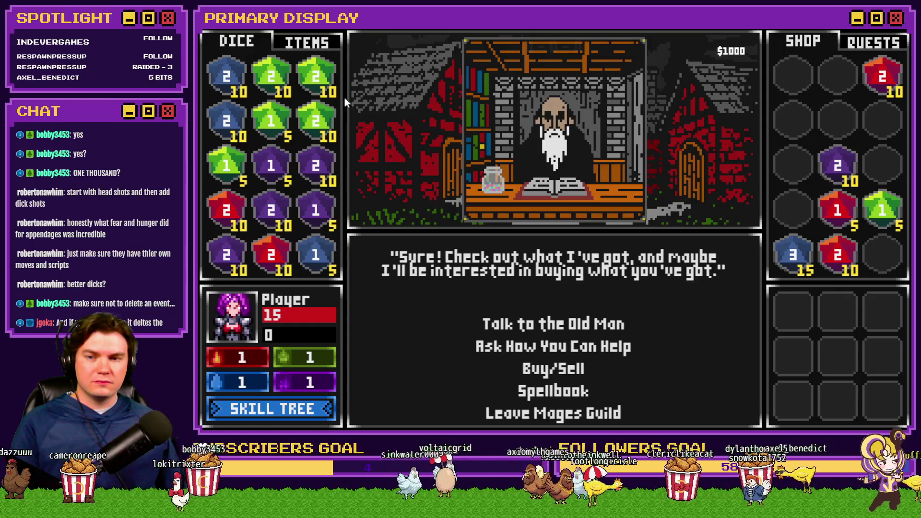
Sell two green 2 dice, buy a green die back, then sell and rebuy the first shop die
{"action": "left_click", "coordinate": [324, 76]}
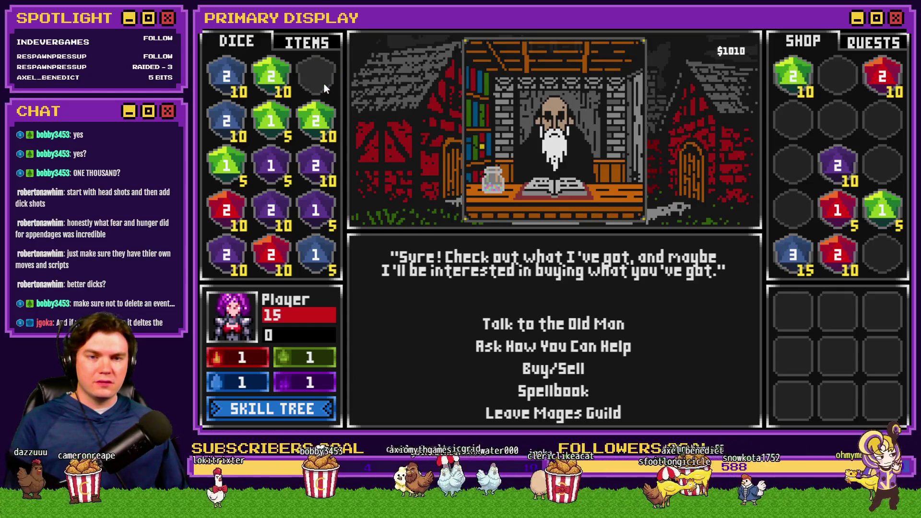
{"action": "left_click", "coordinate": [317, 119]}
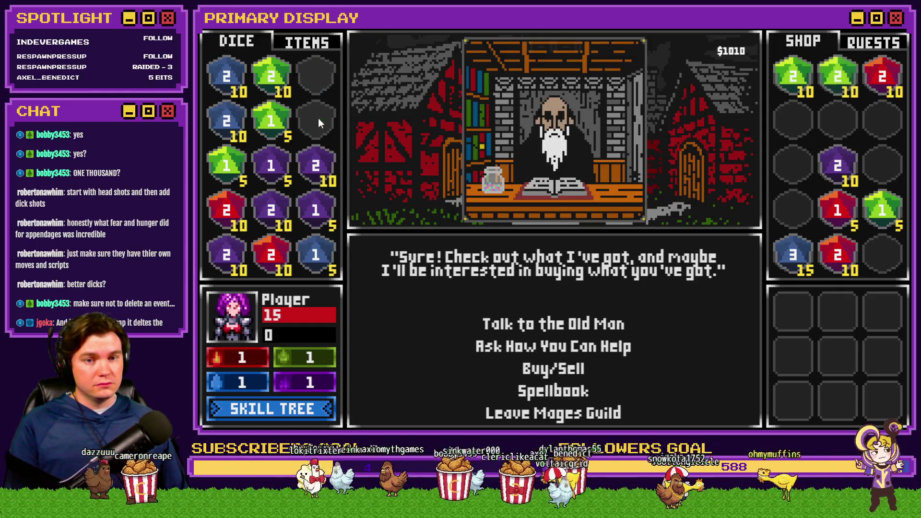
{"action": "left_click", "coordinate": [792, 83]}
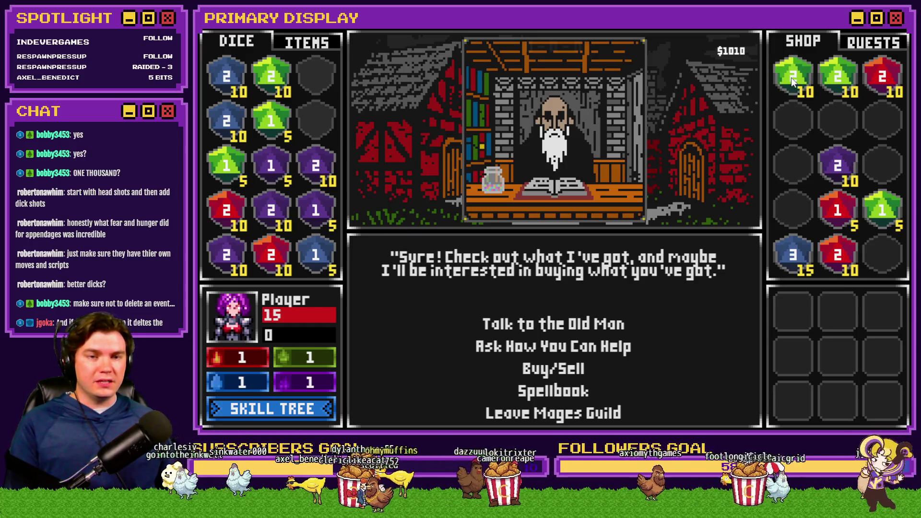
{"action": "mouse_move", "coordinate": [791, 77]}
{"action": "left_mouse_down"}
{"action": "mouse_move", "coordinate": [787, 94]}
{"action": "mouse_move", "coordinate": [328, 86]}
{"action": "mouse_move", "coordinate": [314, 78]}
{"action": "left_mouse_up"}
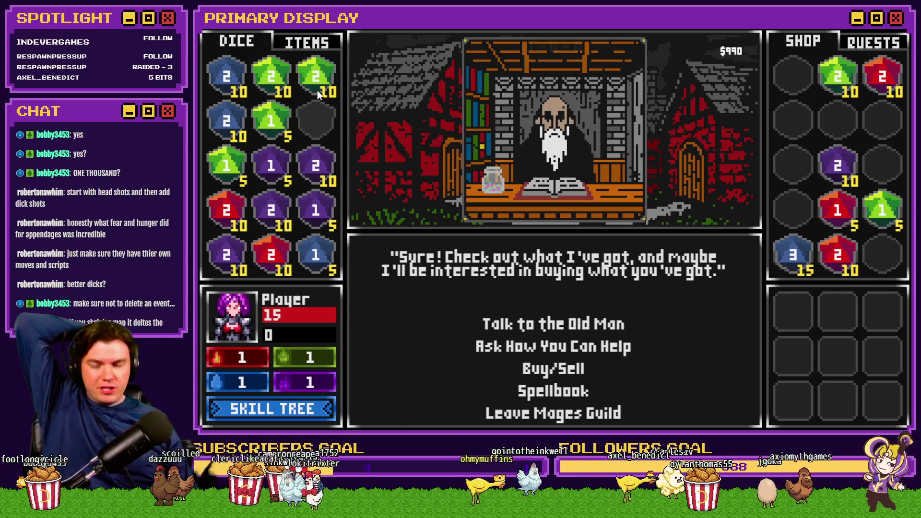
{"action": "left_click_drag", "start_coordinate": [322, 90], "coordinate": [800, 92]}
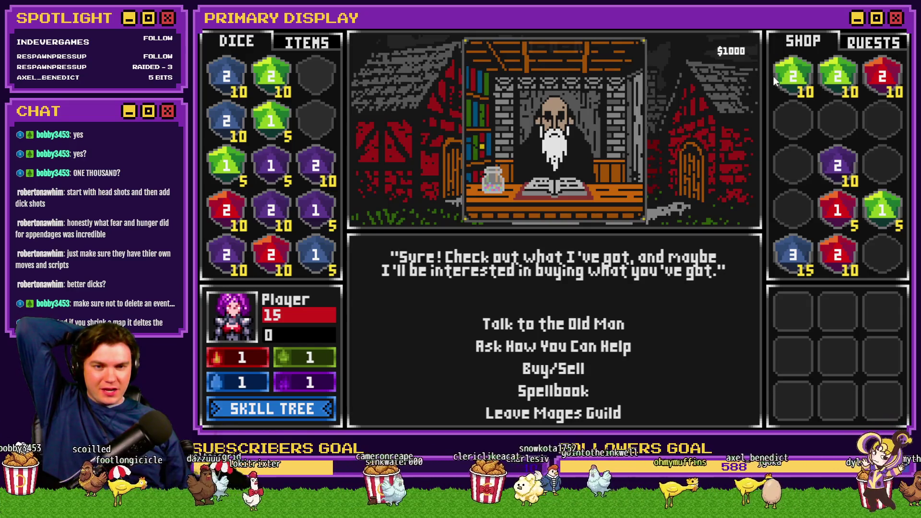
{"action": "left_click_drag", "start_coordinate": [788, 76], "coordinate": [788, 76]}
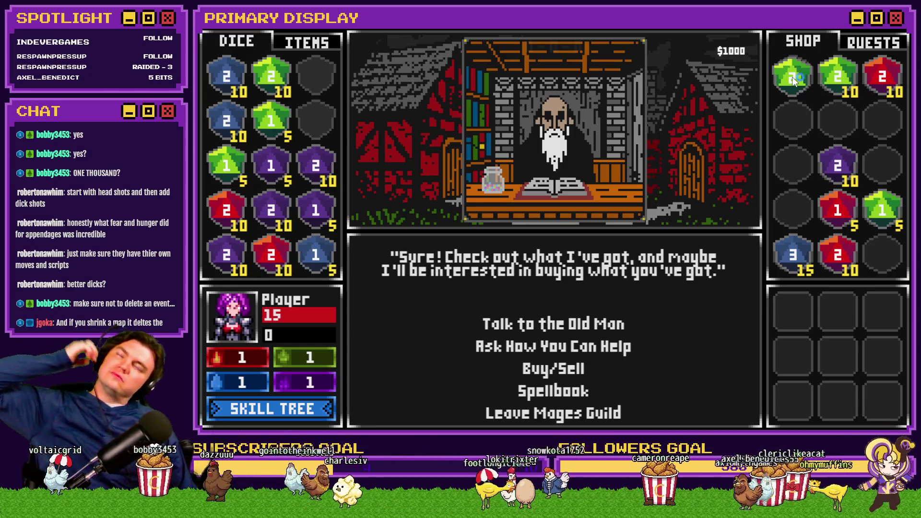
{"action": "left_click", "coordinate": [793, 81]}
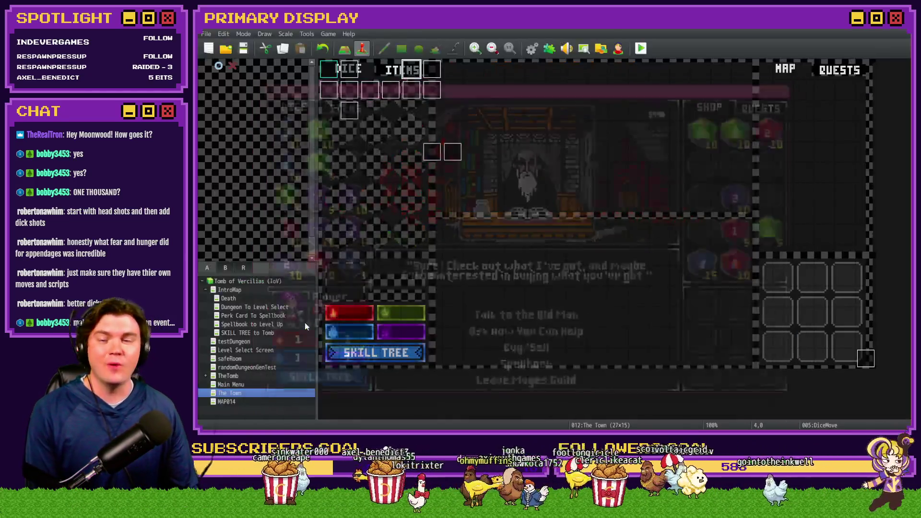
Set the Perk Card To Spellbook map as the player's start and launch a saved playtest
{"action": "left_click", "coordinate": [902, 29]}
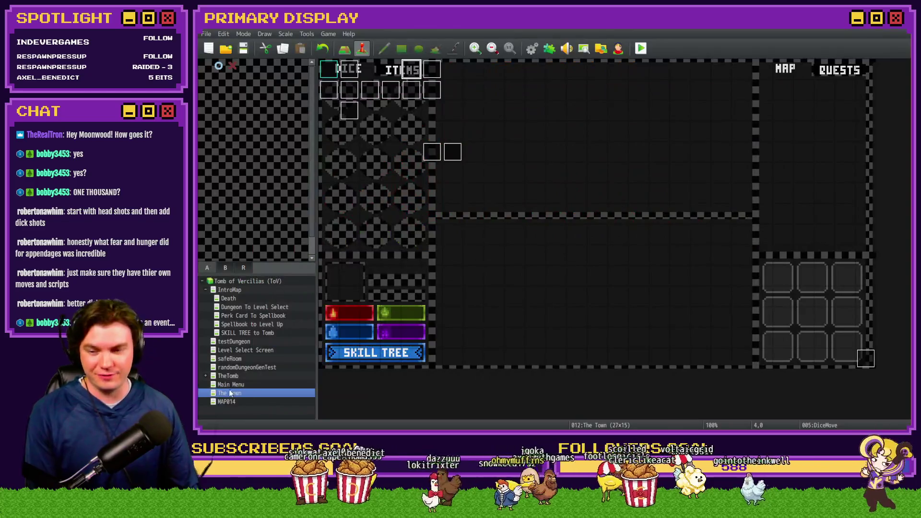
{"action": "left_click", "coordinate": [226, 317]}
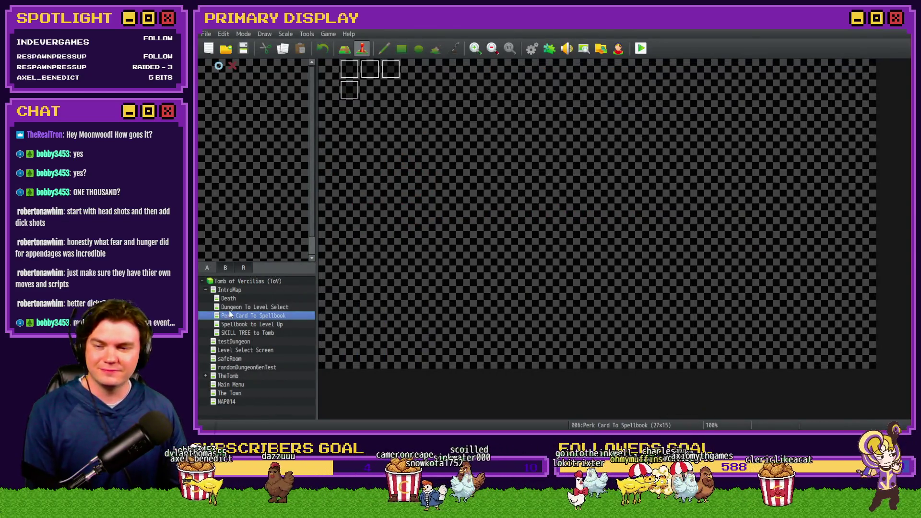
{"action": "right_click", "coordinate": [330, 71]}
{"action": "key", "text": "Escape"}
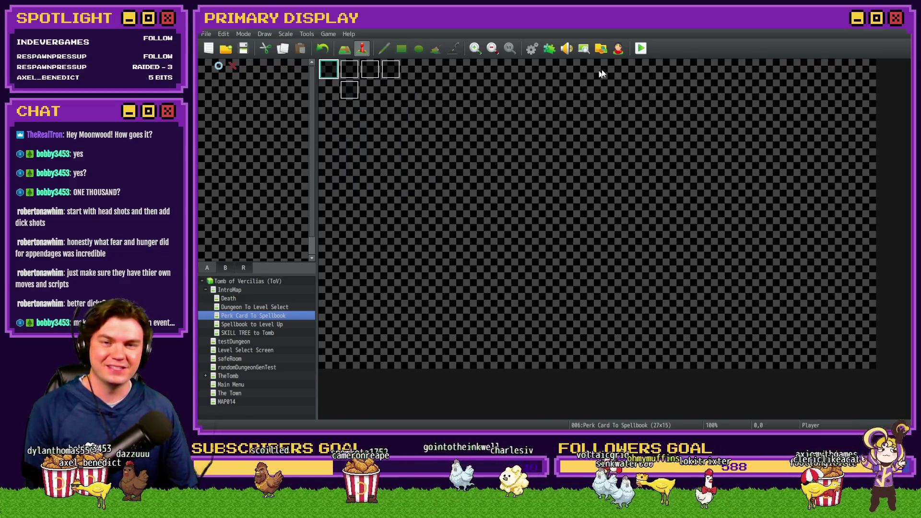
{"action": "key", "text": "alt+F4"}
{"action": "left_click", "coordinate": [519, 241]}
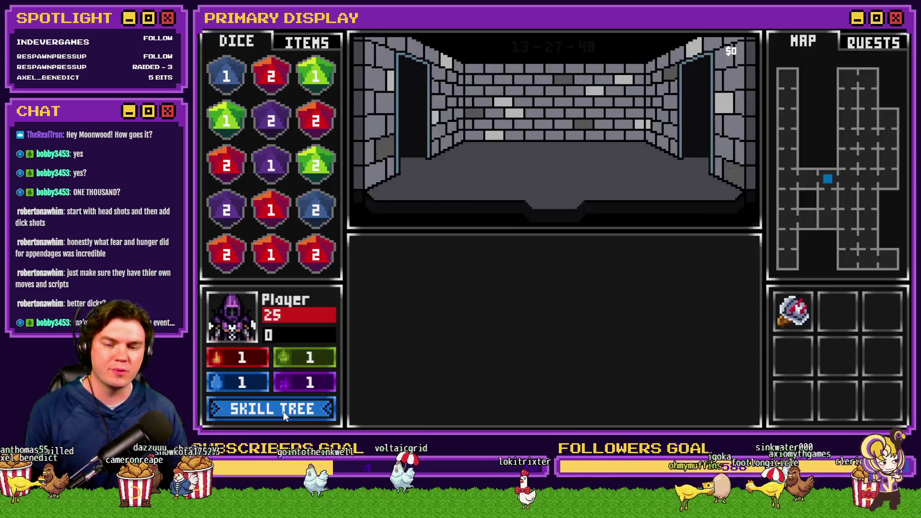
Choose a player perk card, read the skill-tree node descriptions, then close the skill tree
{"action": "left_click", "coordinate": [283, 412]}
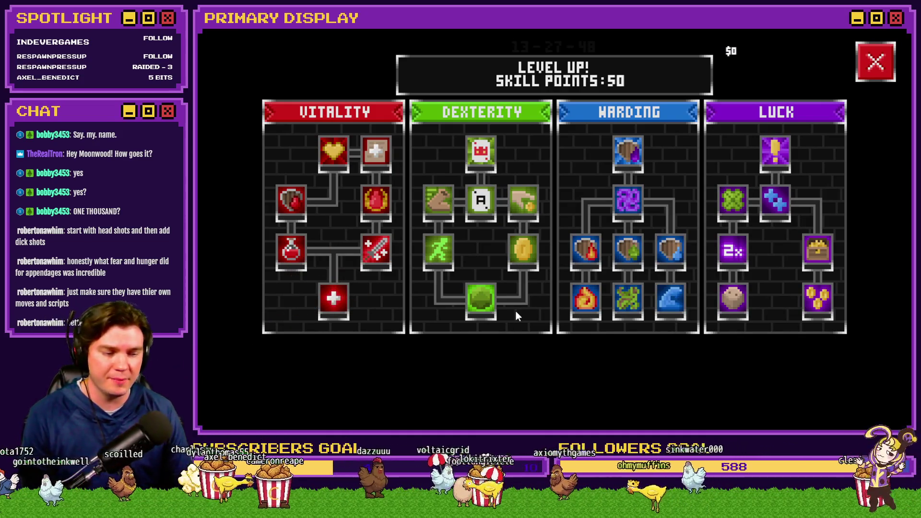
{"action": "mouse_move", "coordinate": [337, 302]}
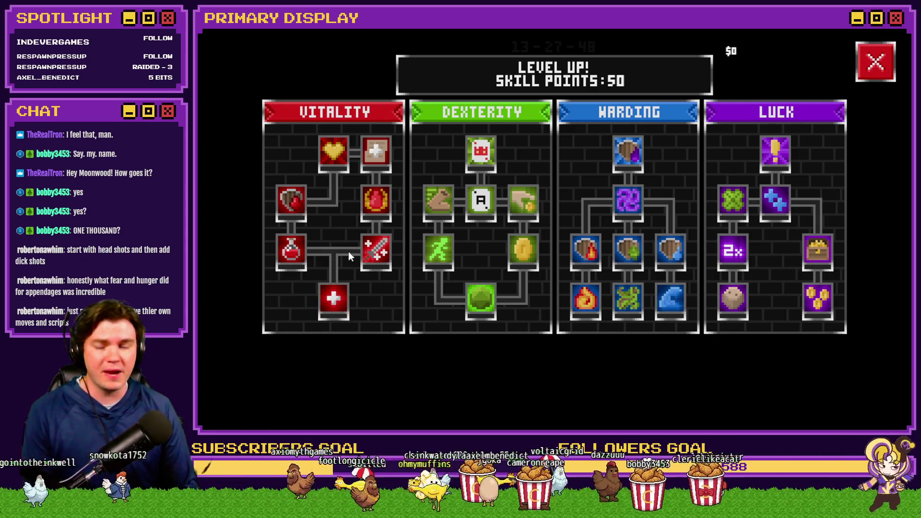
{"action": "mouse_move", "coordinate": [603, 155]}
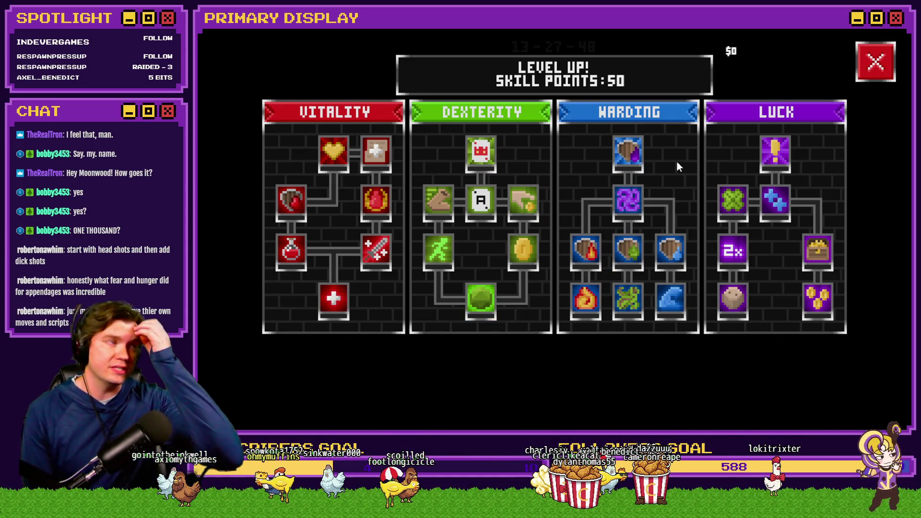
{"action": "mouse_move", "coordinate": [738, 312]}
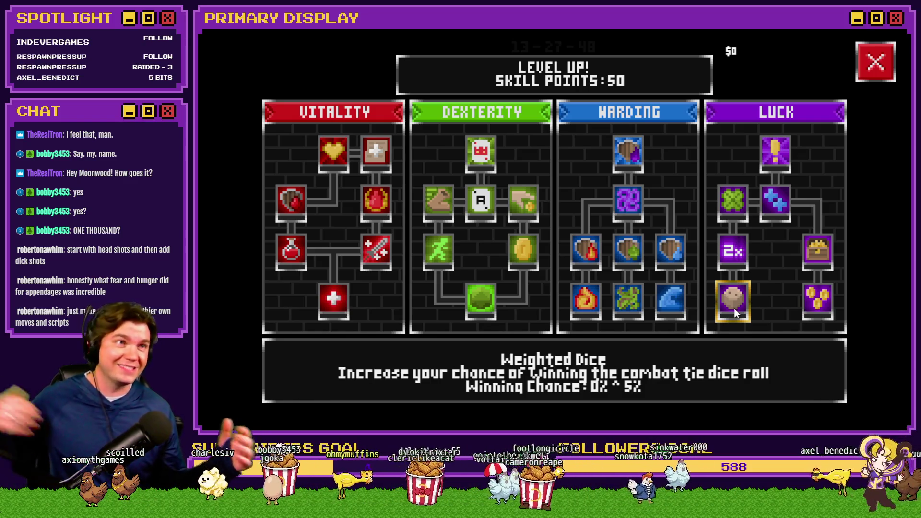
{"action": "mouse_move", "coordinate": [829, 310]}
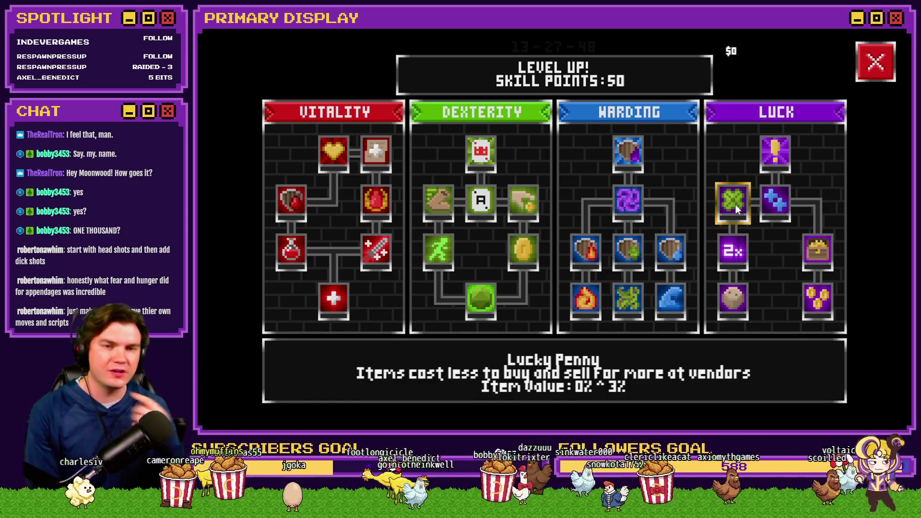
{"action": "left_click", "coordinate": [875, 61]}
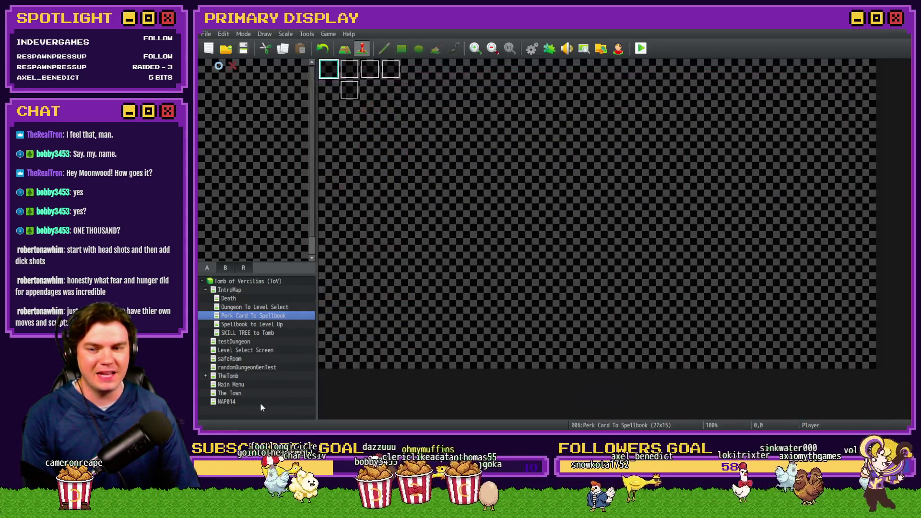
Set the player's starting position on The Town and start a saved playtest
{"action": "left_click", "coordinate": [240, 394]}
{"action": "right_click", "coordinate": [328, 85]}
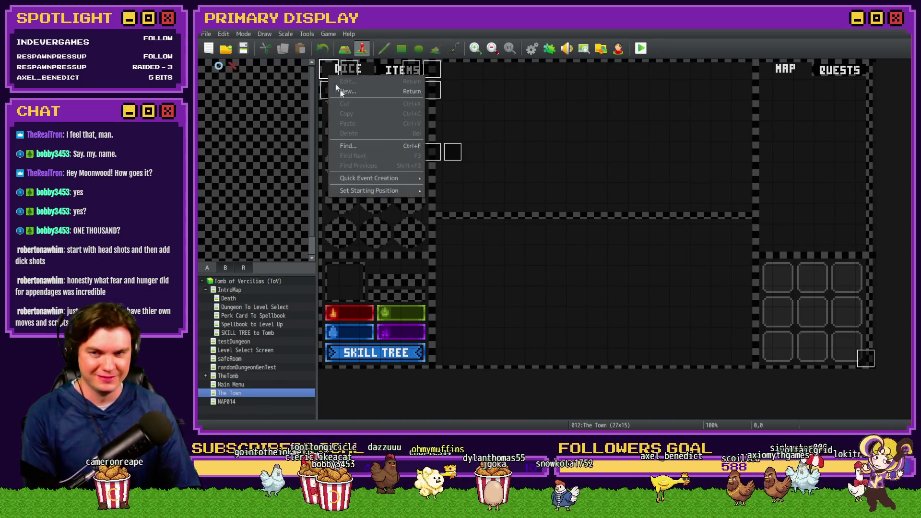
{"action": "left_click", "coordinate": [431, 191]}
{"action": "left_click", "coordinate": [642, 48]}
{"action": "left_click", "coordinate": [523, 240]}
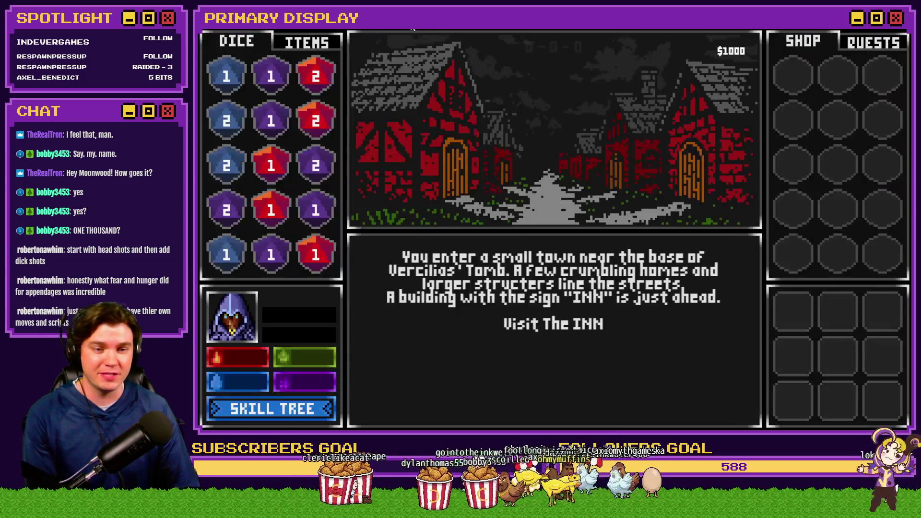
Pass through the inn to the Mages Guild, check the spellbook, then open the guild shop
{"action": "left_click", "coordinate": [522, 326]}
{"action": "left_click", "coordinate": [528, 411]}
{"action": "left_click", "coordinate": [575, 349]}
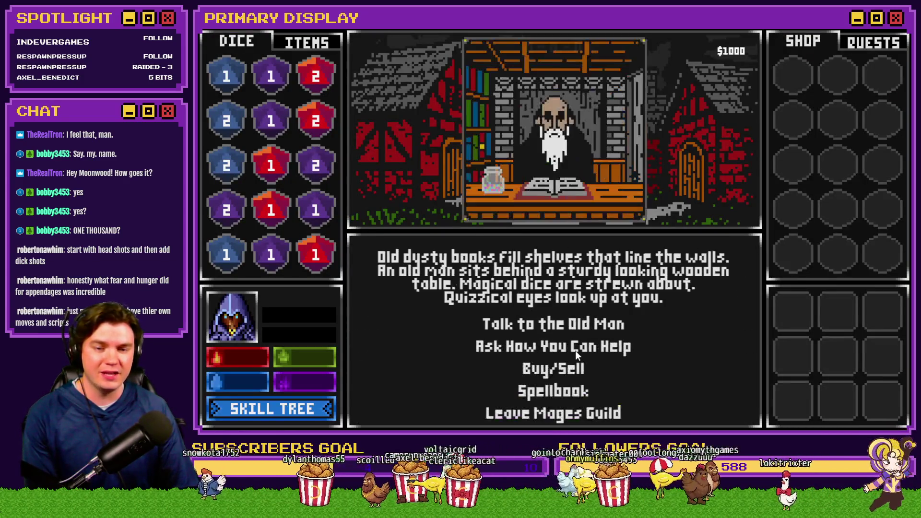
{"action": "left_click", "coordinate": [566, 392]}
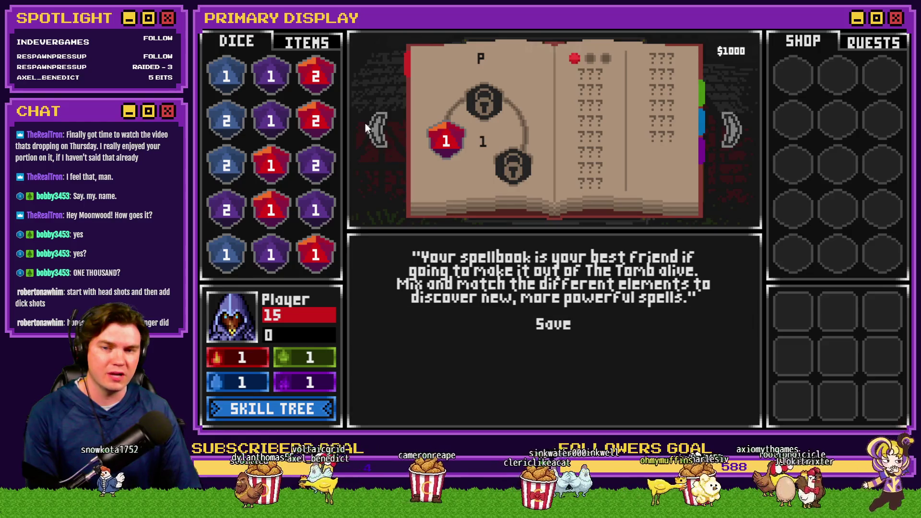
{"action": "left_click", "coordinate": [556, 324]}
{"action": "left_click", "coordinate": [571, 369]}
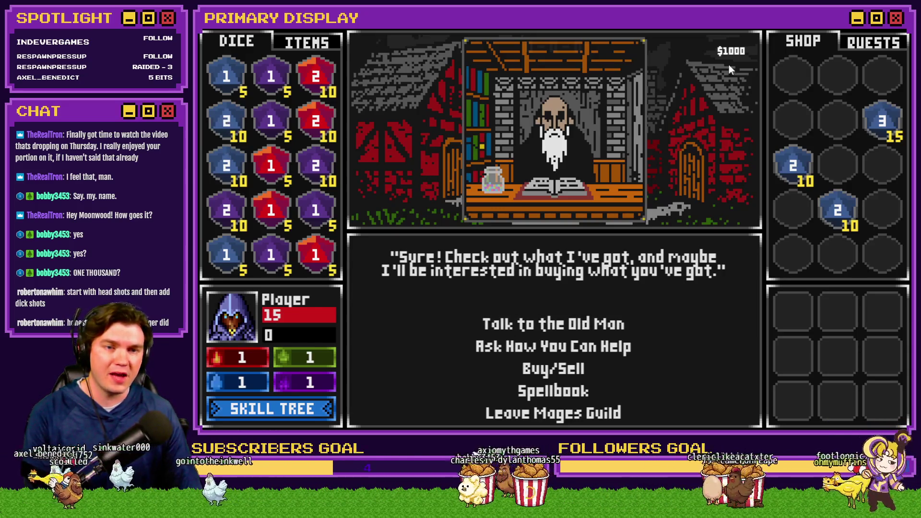
Sell and rebuy the blue 2/10 die several times, then move the 3/15 die to another shop slot
{"action": "mouse_move", "coordinate": [237, 122]}
{"action": "left_mouse_down"}
{"action": "mouse_move", "coordinate": [623, 199]}
{"action": "mouse_move", "coordinate": [793, 124]}
{"action": "left_mouse_up"}
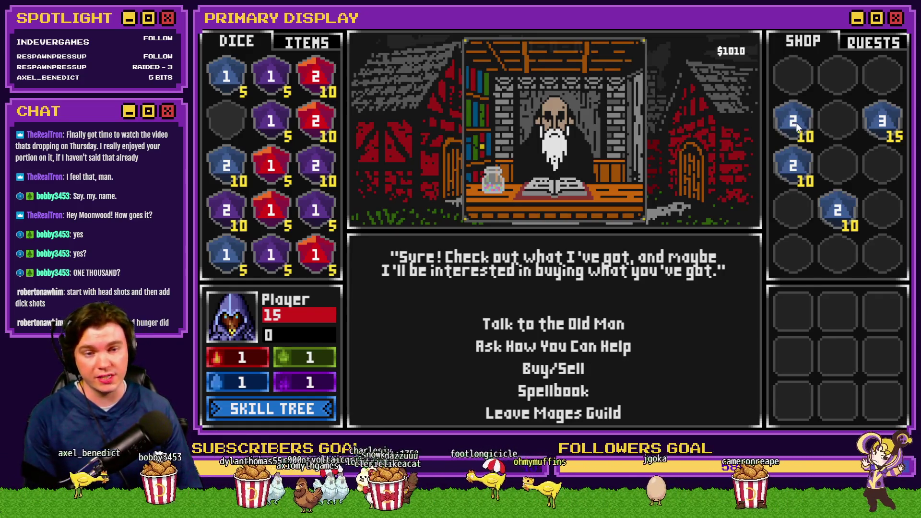
{"action": "left_click_drag", "start_coordinate": [795, 123], "coordinate": [237, 128]}
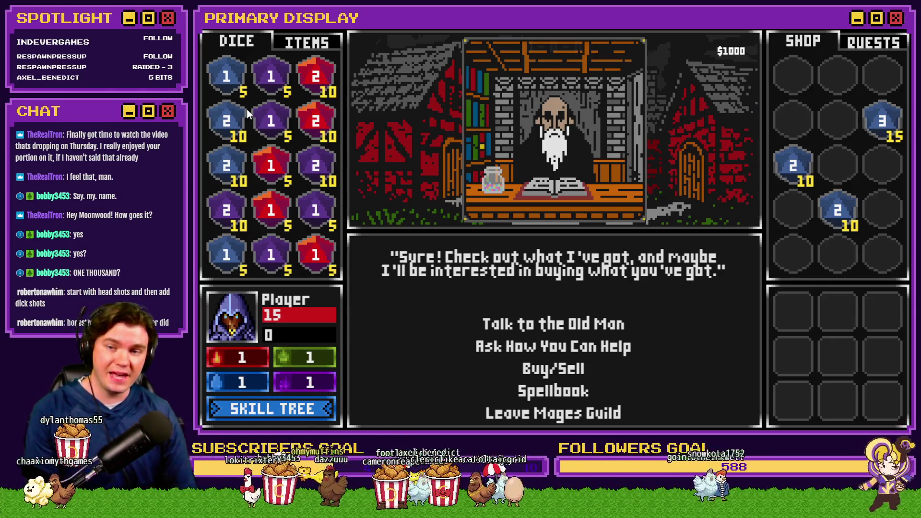
{"action": "left_click_drag", "start_coordinate": [230, 117], "coordinate": [227, 124]}
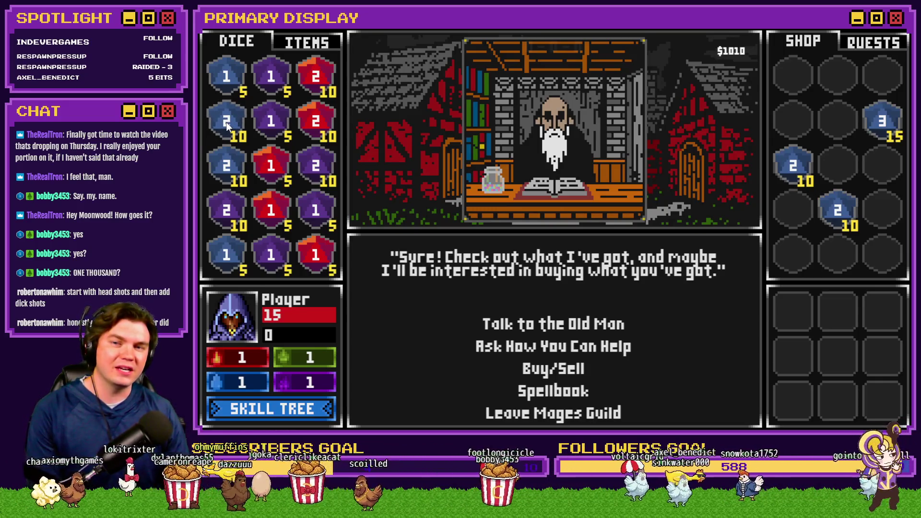
{"action": "left_click", "coordinate": [225, 123]}
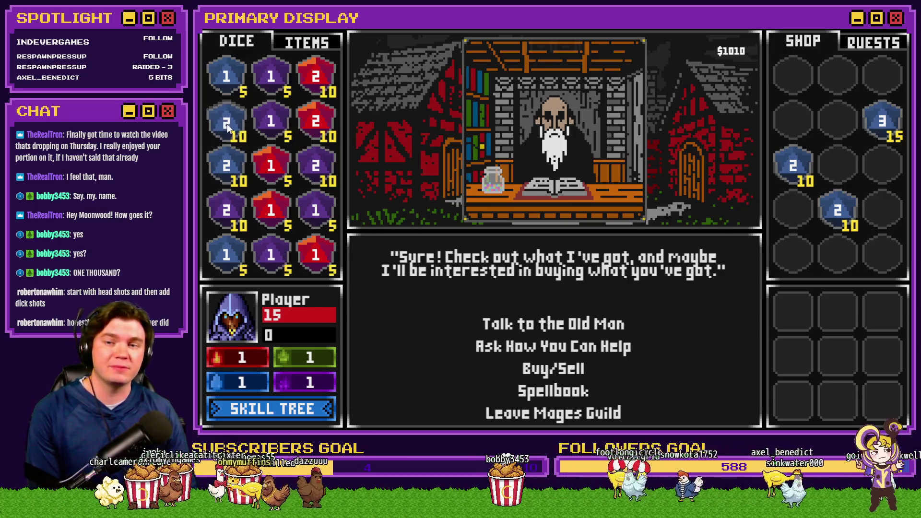
{"action": "left_click", "coordinate": [221, 127]}
{"action": "mouse_move", "coordinate": [775, 82]}
{"action": "left_mouse_down"}
{"action": "mouse_move", "coordinate": [322, 143]}
{"action": "mouse_move", "coordinate": [223, 118]}
{"action": "left_mouse_up"}
{"action": "left_click", "coordinate": [223, 119]}
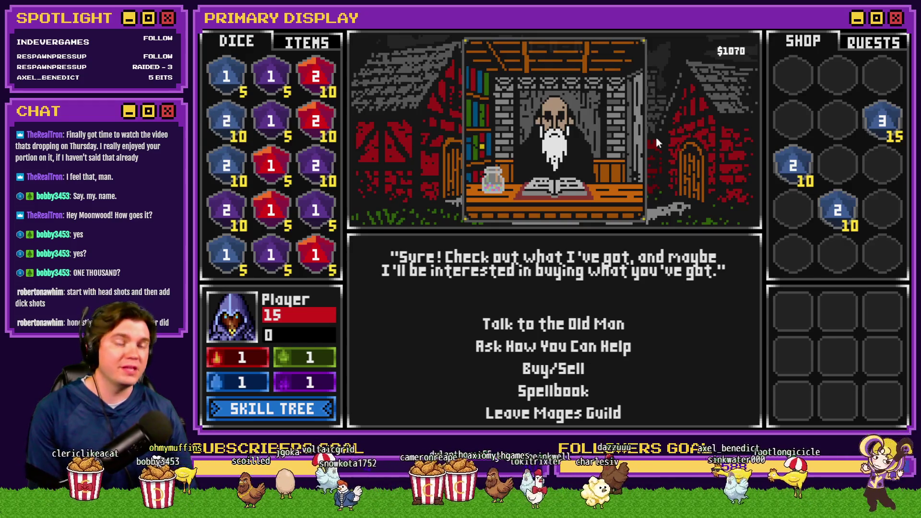
{"action": "mouse_move", "coordinate": [882, 120]}
{"action": "left_mouse_down"}
{"action": "mouse_move", "coordinate": [840, 125]}
{"action": "mouse_move", "coordinate": [841, 78]}
{"action": "mouse_move", "coordinate": [872, 77]}
{"action": "mouse_move", "coordinate": [874, 117]}
{"action": "mouse_move", "coordinate": [828, 76]}
{"action": "mouse_move", "coordinate": [796, 118]}
{"action": "mouse_move", "coordinate": [796, 81]}
{"action": "mouse_move", "coordinate": [810, 109]}
{"action": "mouse_move", "coordinate": [796, 115]}
{"action": "left_mouse_up"}
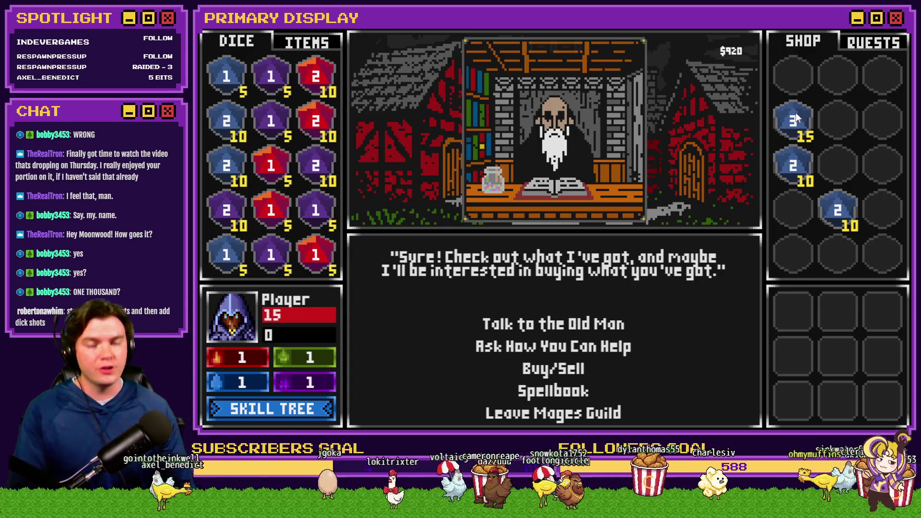
Close the shop playtest, now at $420, to return to The Town map in the editor
{"action": "left_click", "coordinate": [901, 34]}
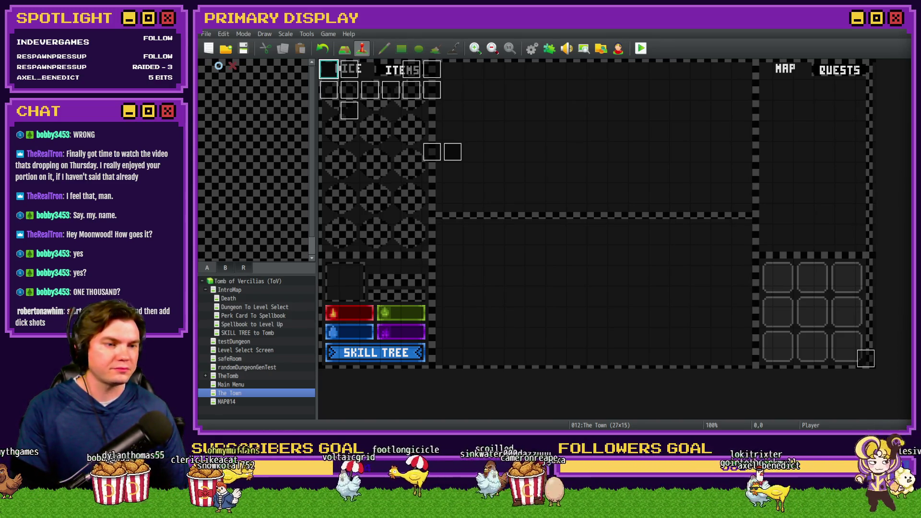
Bring the browser showing the ToastyTime YouTube channel page in front of the editor
{"action": "key", "text": "super+shift+Left"}
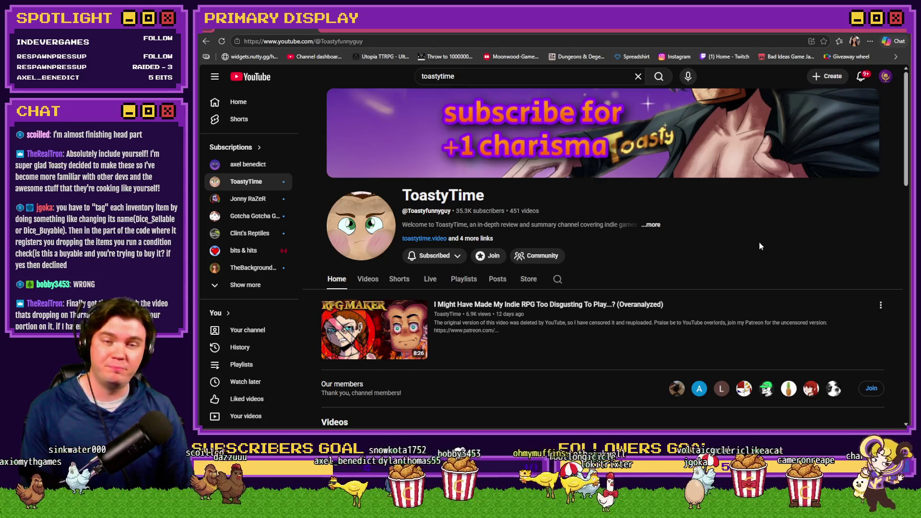
Close the YouTube browser window to get back to RPG Maker MZ
{"action": "left_click", "coordinate": [901, 31]}
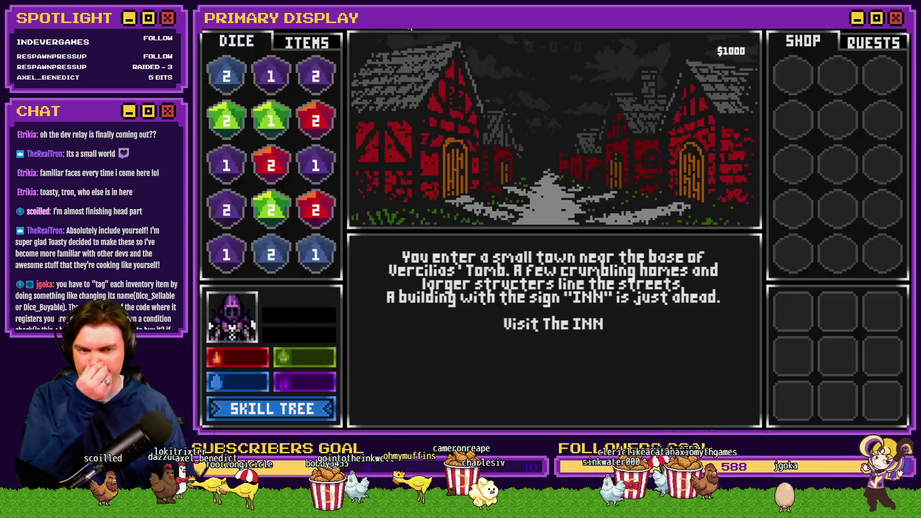
In the playtest, visit the INN, check the Mages Guild's Buy/Sell stock, then end the playtest
{"action": "left_click", "coordinate": [547, 325]}
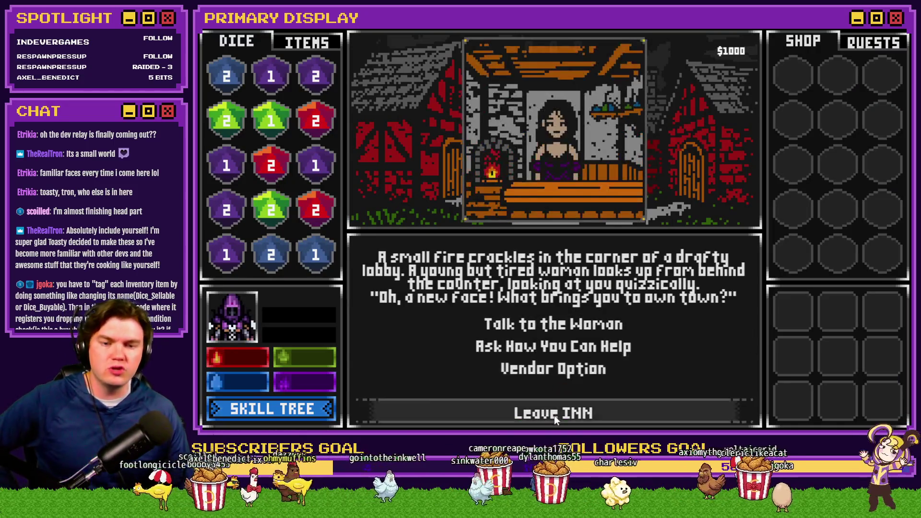
{"action": "left_click", "coordinate": [554, 414]}
{"action": "left_click", "coordinate": [565, 349]}
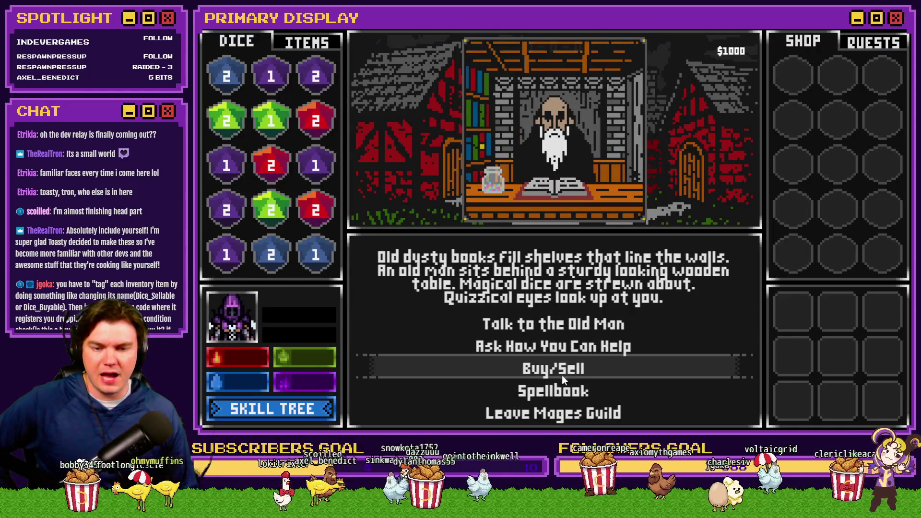
{"action": "left_click", "coordinate": [562, 374]}
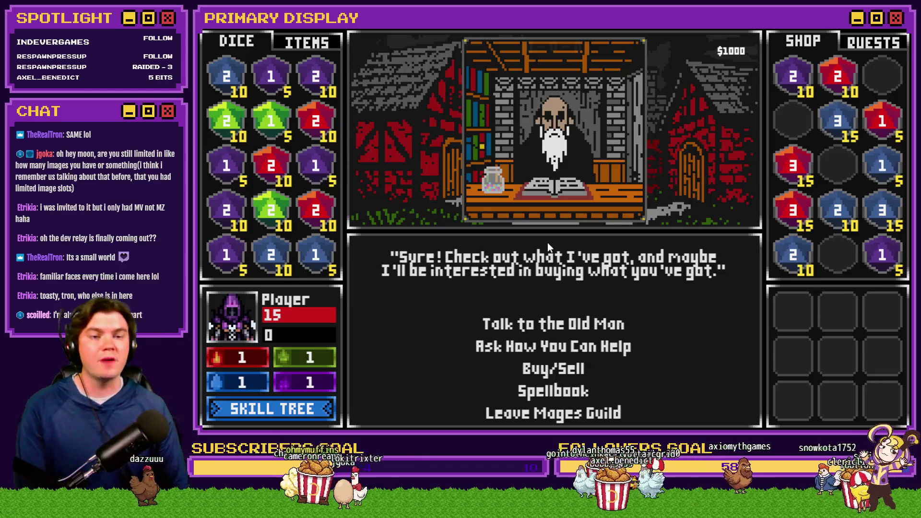
{"action": "key", "text": "alt+F4"}
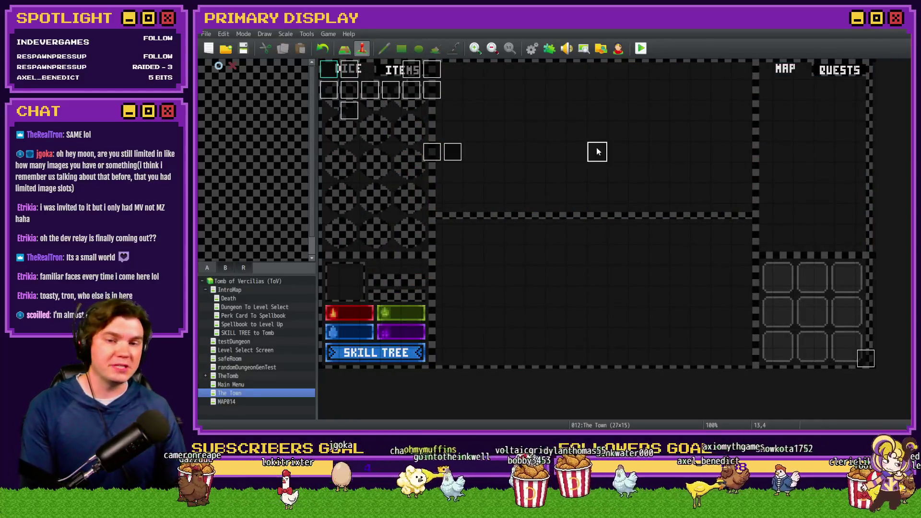
Create a test event on the town map with a Show Picture command using picture number 100
{"action": "double_click", "coordinate": [597, 147]}
{"action": "double_click", "coordinate": [534, 134]}
{"action": "left_click", "coordinate": [540, 111]}
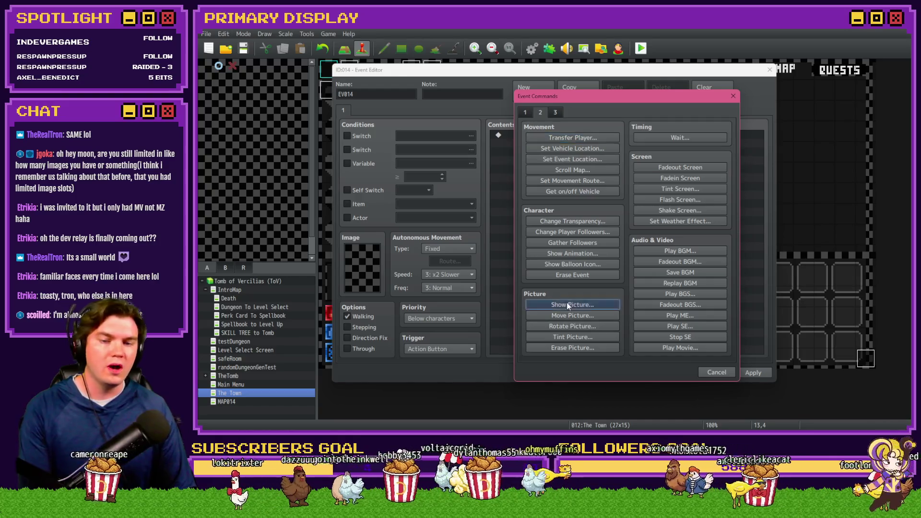
{"action": "left_click", "coordinate": [566, 304]}
{"action": "type", "text": "100"}
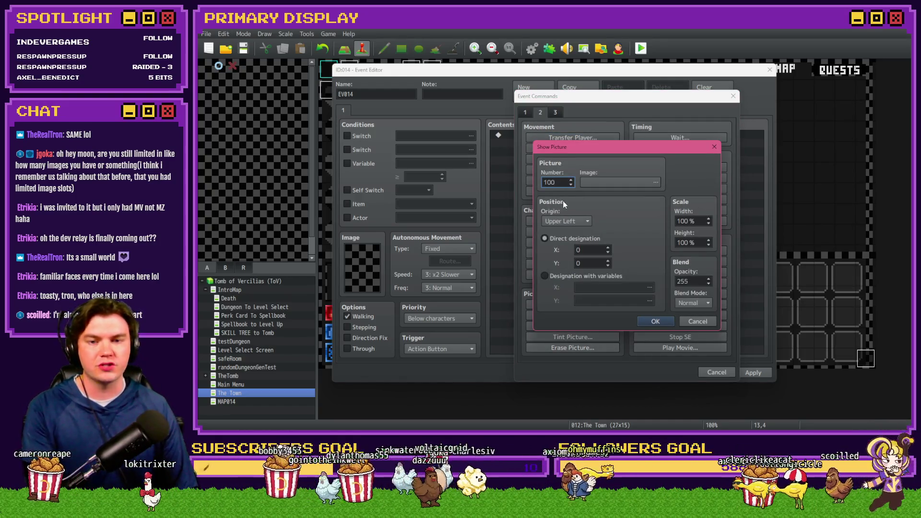
{"action": "left_click", "coordinate": [571, 185]}
{"action": "left_click", "coordinate": [570, 185]}
{"action": "left_click", "coordinate": [570, 185]}
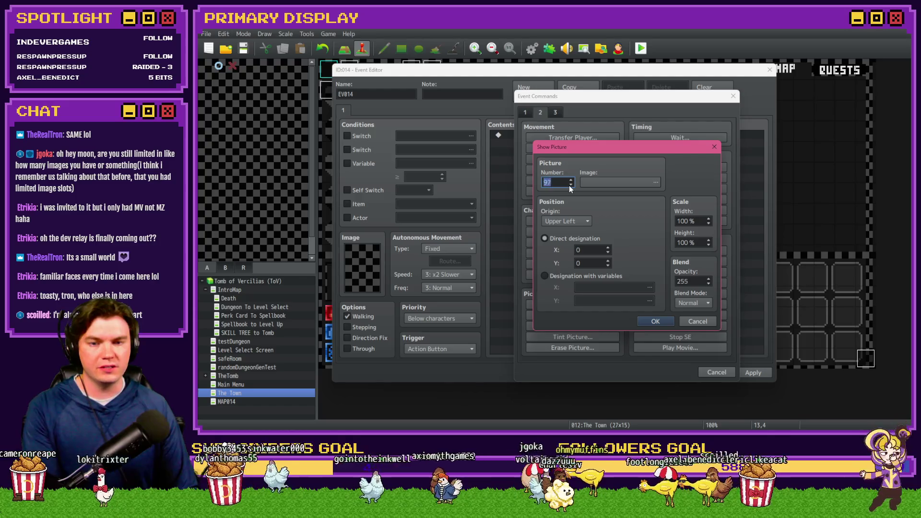
{"action": "left_click", "coordinate": [571, 181]}
{"action": "left_click", "coordinate": [571, 180]}
{"action": "left_click", "coordinate": [571, 180]}
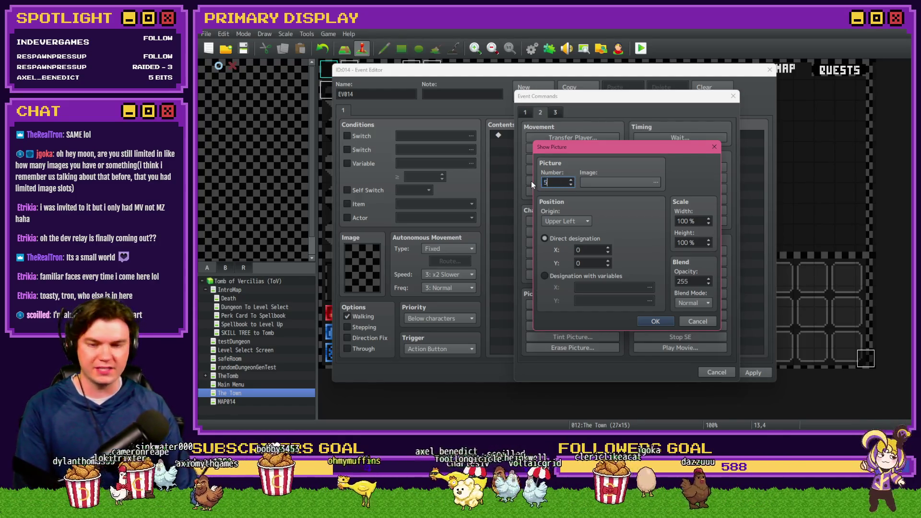
{"action": "left_click", "coordinate": [655, 321]}
Reopen the Show Picture command unchanged, then discard the test event
{"action": "double_click", "coordinate": [552, 143]}
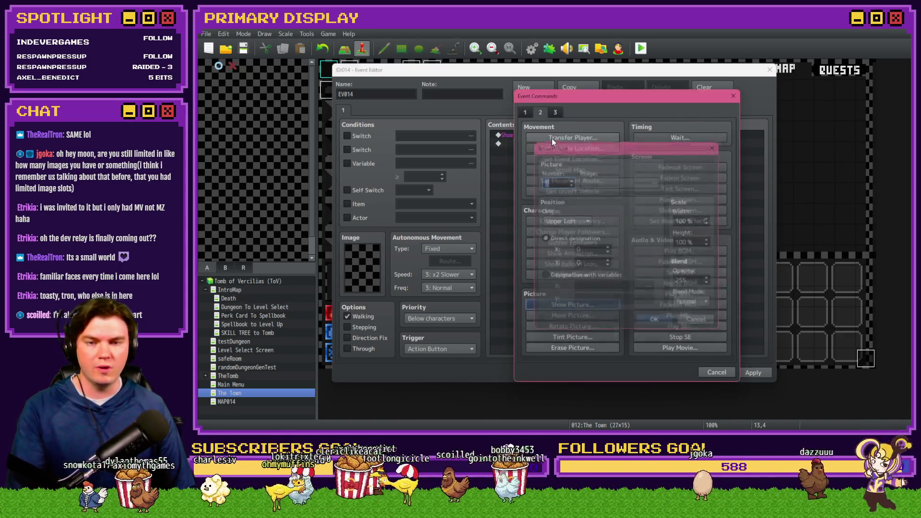
{"action": "key", "text": "Escape"}
{"action": "double_click", "coordinate": [553, 135]}
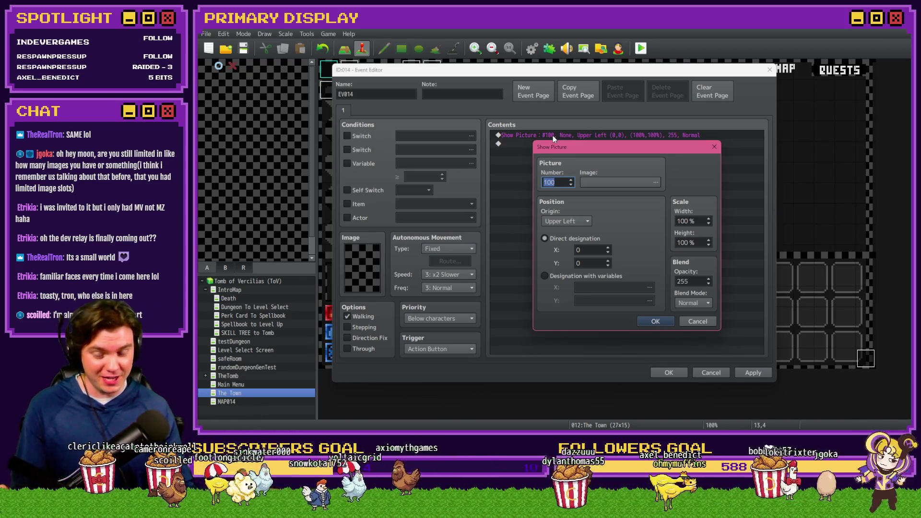
{"action": "left_click", "coordinate": [699, 322]}
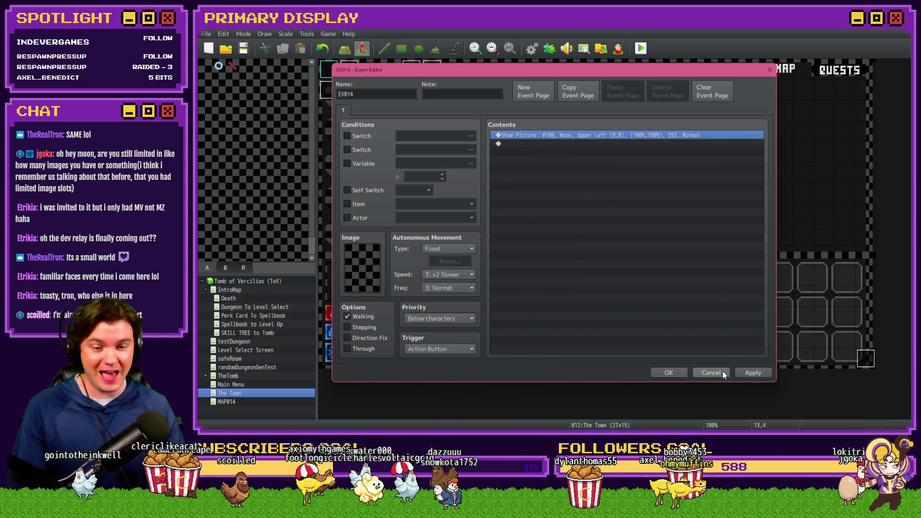
{"action": "left_click", "coordinate": [723, 372]}
{"action": "left_click", "coordinate": [540, 241]}
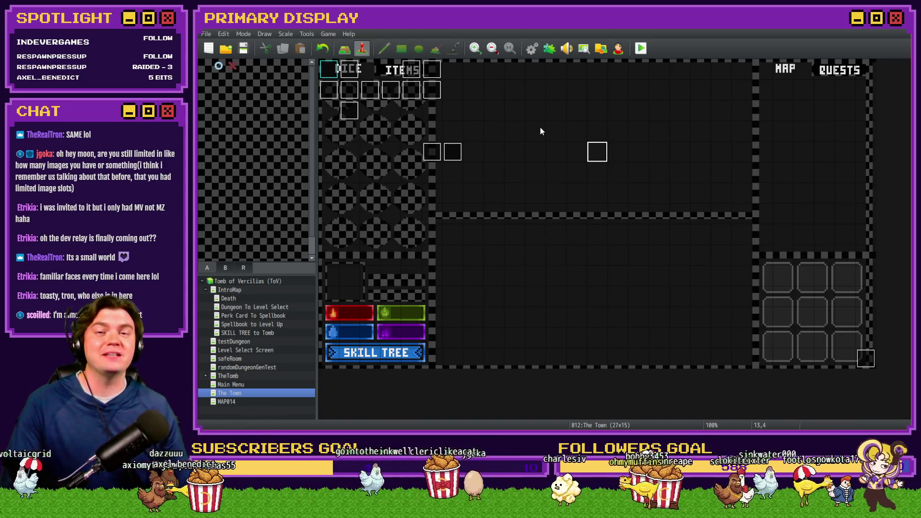
Inspect SRDMagic's settings in the Plugin Manager, then switch to the Tomb_of_Vercilias project folder
{"action": "left_click", "coordinate": [549, 48]}
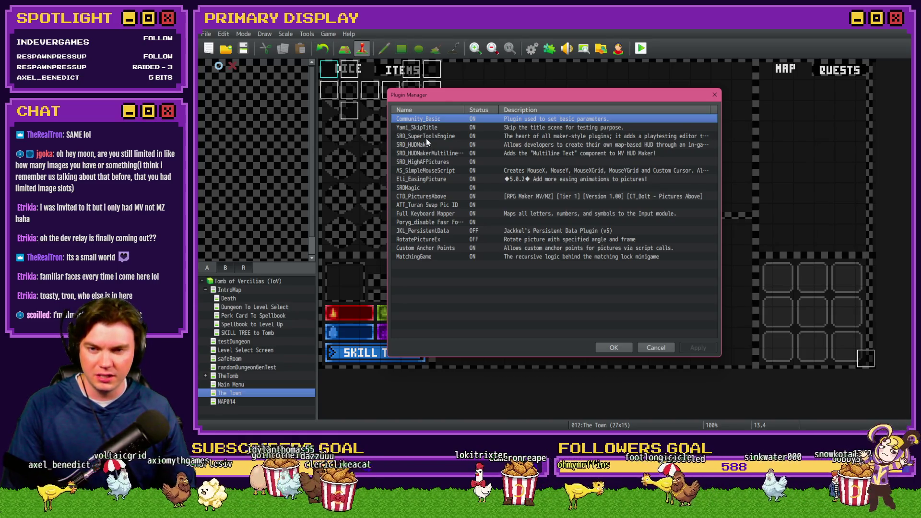
{"action": "left_click", "coordinate": [423, 188]}
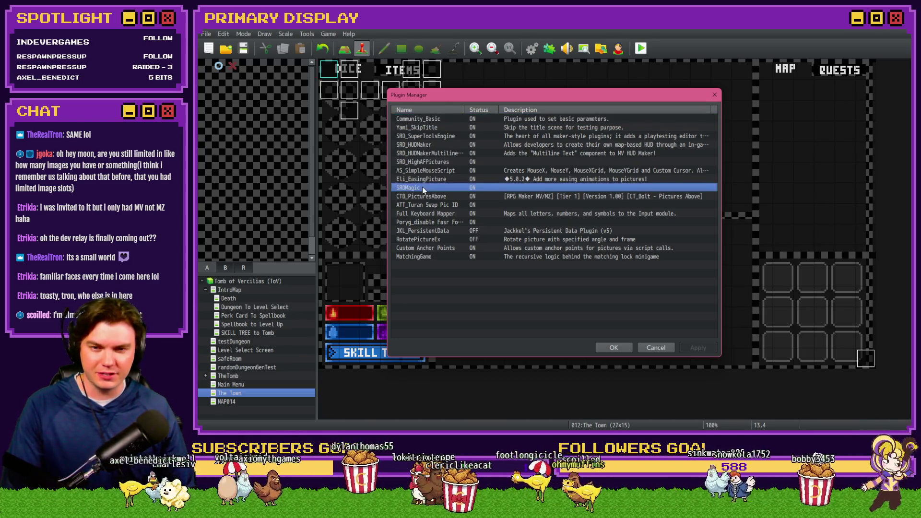
{"action": "double_click", "coordinate": [425, 188]}
{"action": "key", "text": "Escape"}
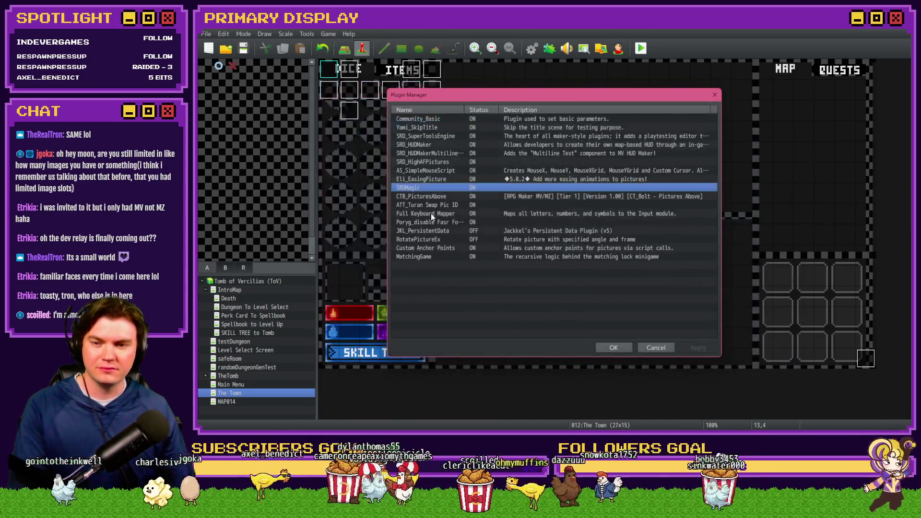
{"action": "left_click", "coordinate": [608, 346]}
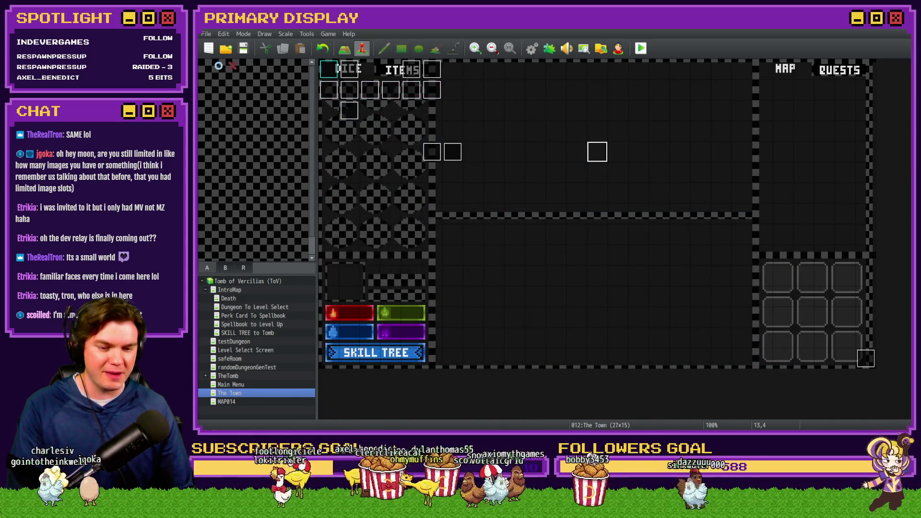
{"action": "key", "text": "alt+Tab"}
{"action": "left_click", "coordinate": [545, 50]}
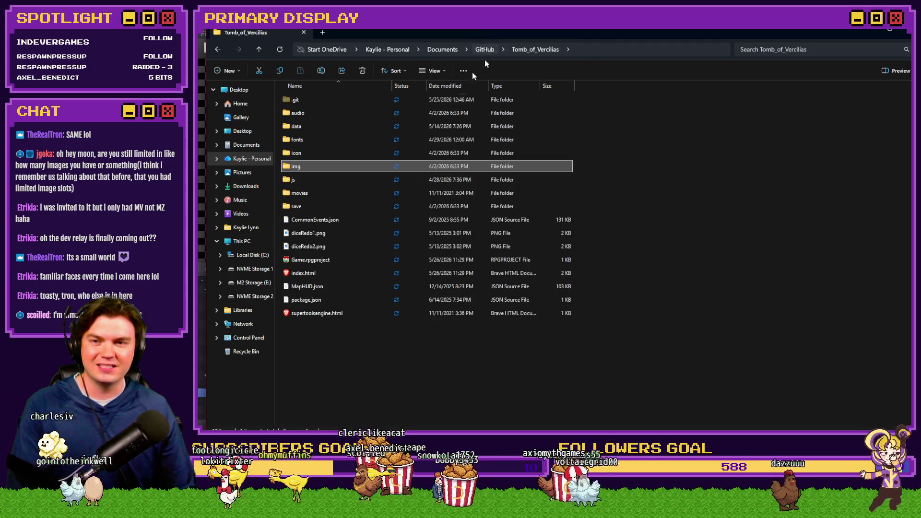
Open the js/plugins folder and jump to the SRD plugin files
{"action": "double_click", "coordinate": [329, 181]}
{"action": "double_click", "coordinate": [304, 114]}
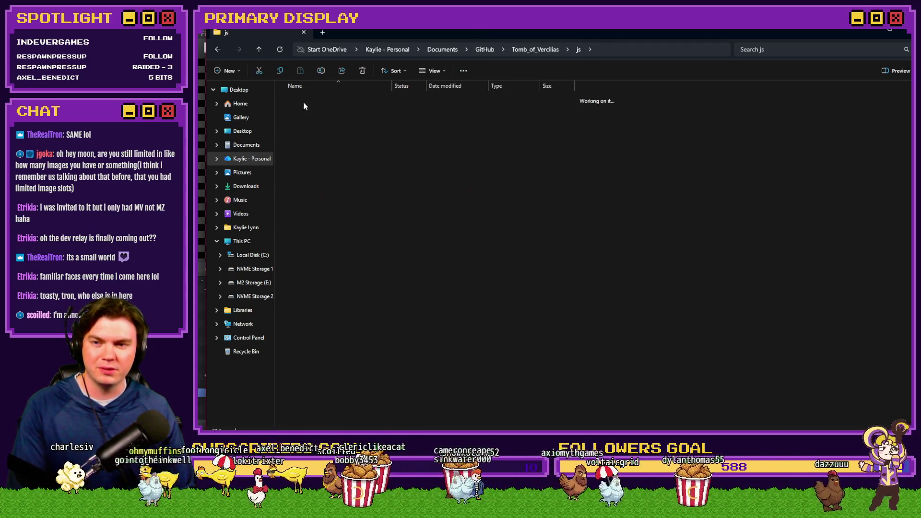
{"action": "key", "text": "s"}
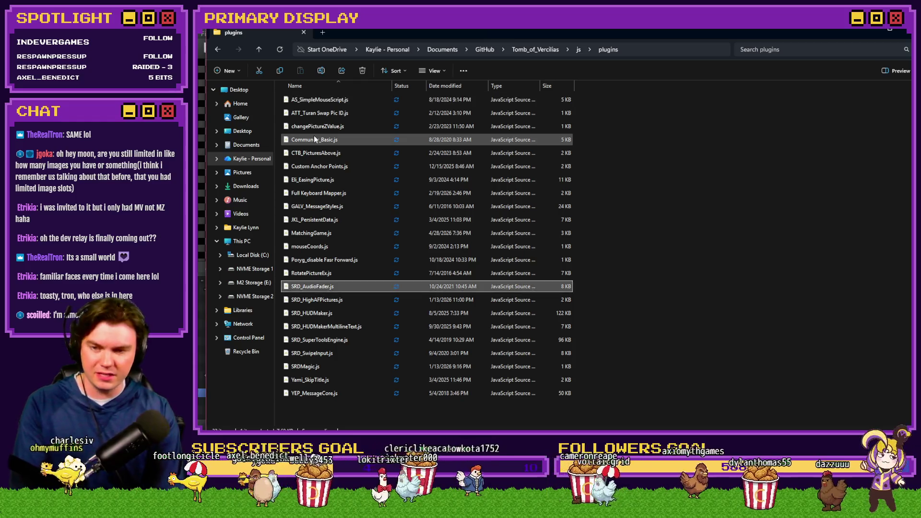
{"action": "right_click", "coordinate": [338, 413]}
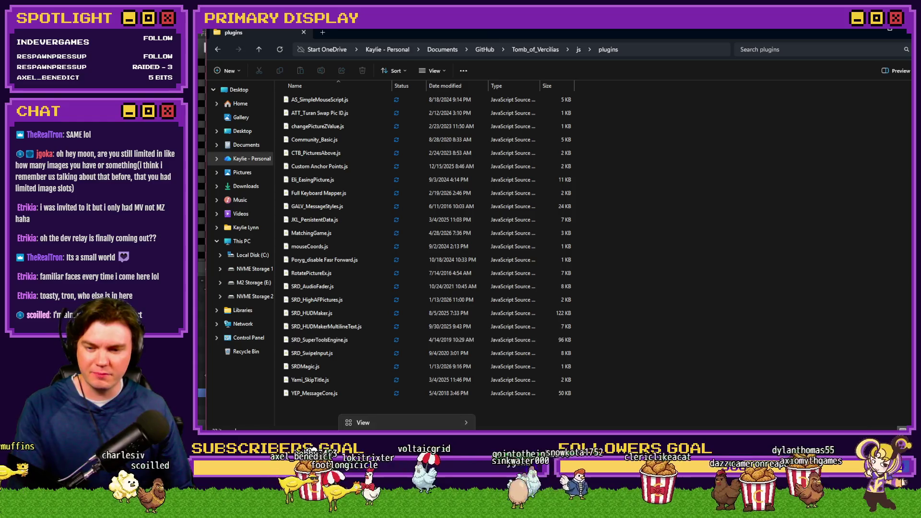
{"action": "left_click", "coordinate": [321, 303]}
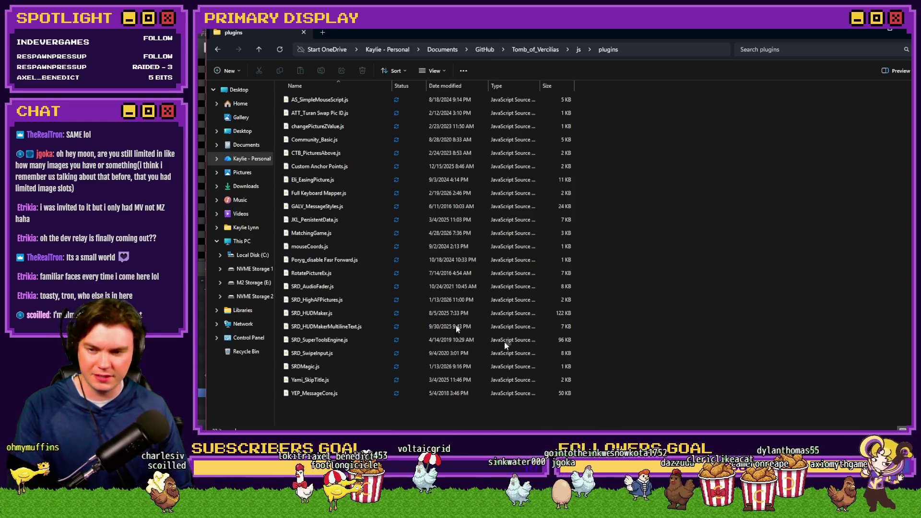
Browse the SRD plugin files and open SRDMagic.js in the code editor
{"action": "left_click", "coordinate": [338, 288]}
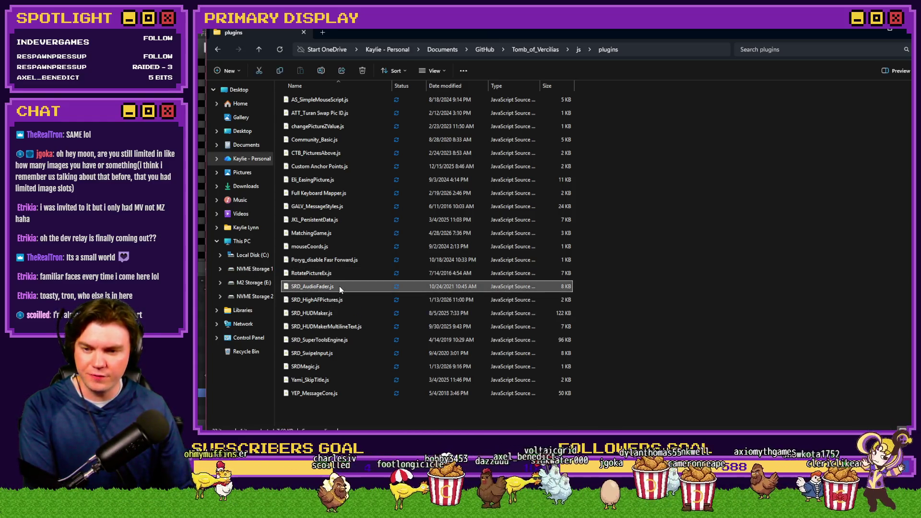
{"action": "left_click", "coordinate": [343, 299]}
{"action": "left_click", "coordinate": [351, 312]}
{"action": "key", "text": "Down"}
{"action": "key", "text": "Down"}
{"action": "key", "text": "Down"}
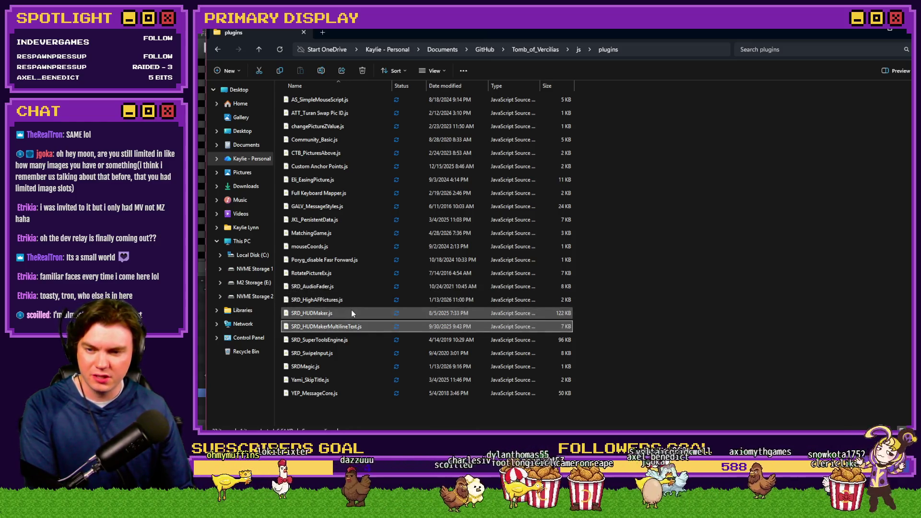
{"action": "left_click", "coordinate": [349, 368]}
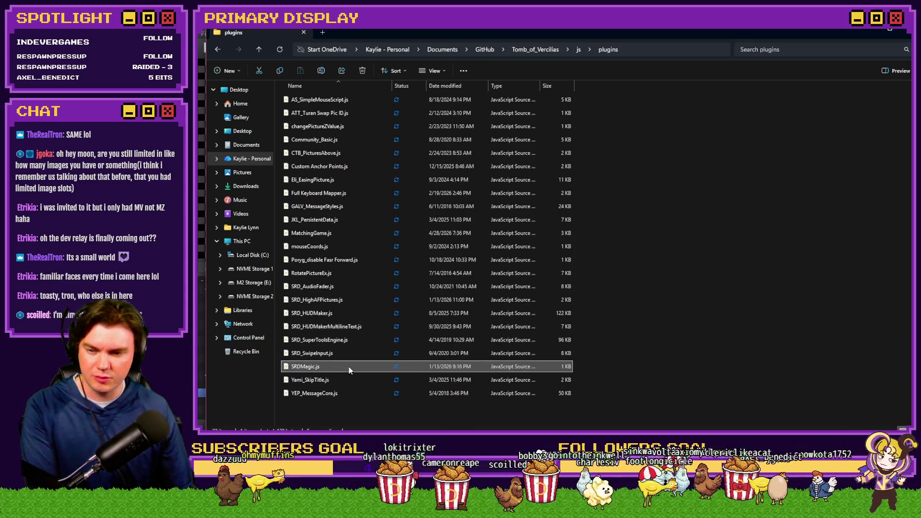
{"action": "double_click", "coordinate": [350, 367]}
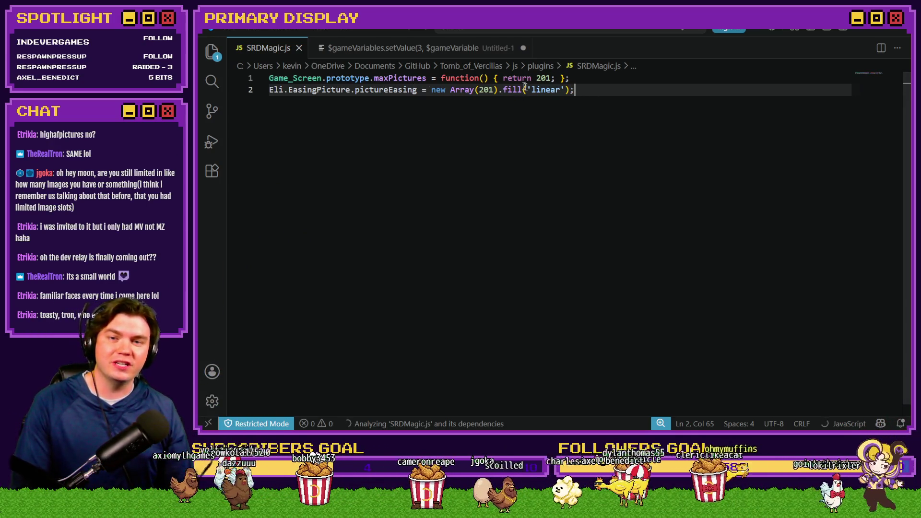
Inspect SRDMagic.js's maxPictures 201 and picture easing lines, then close VS Code
{"action": "mouse_move", "coordinate": [285, 77]}
{"action": "left_mouse_down"}
{"action": "mouse_move", "coordinate": [520, 89]}
{"action": "mouse_move", "coordinate": [547, 78]}
{"action": "left_mouse_up"}
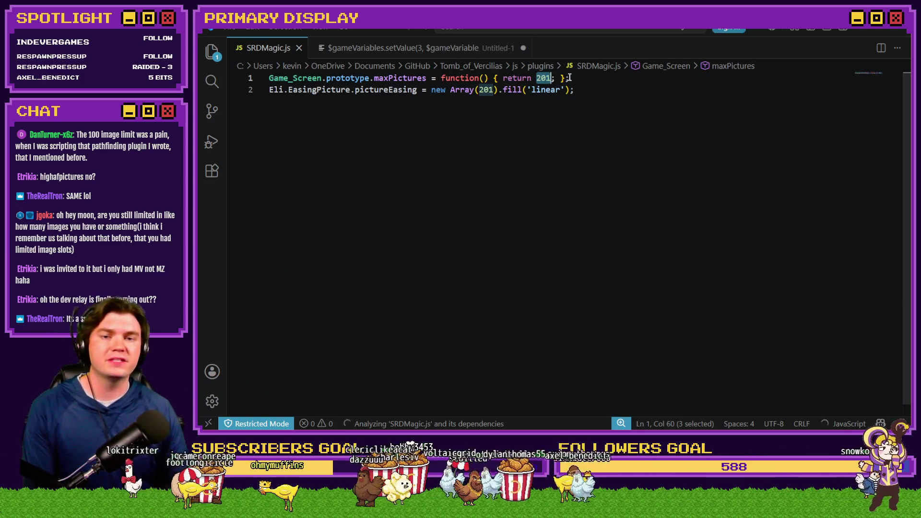
{"action": "left_click_drag", "start_coordinate": [574, 89], "coordinate": [331, 90]}
{"action": "left_click", "coordinate": [331, 89]}
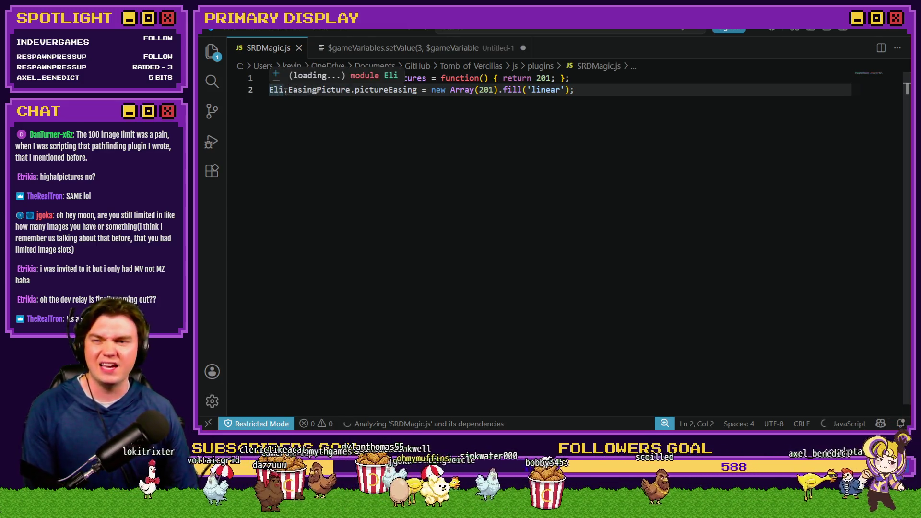
{"action": "left_click", "coordinate": [288, 91]}
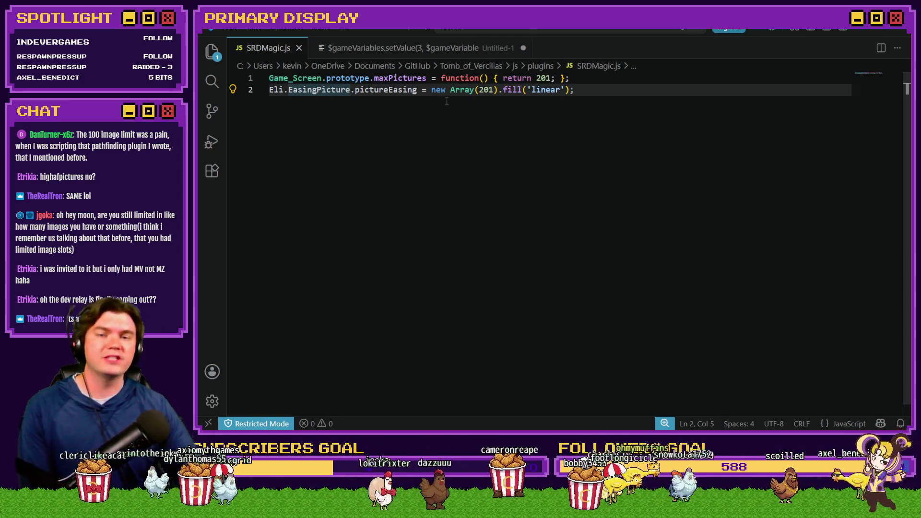
{"action": "mouse_move", "coordinate": [435, 95]}
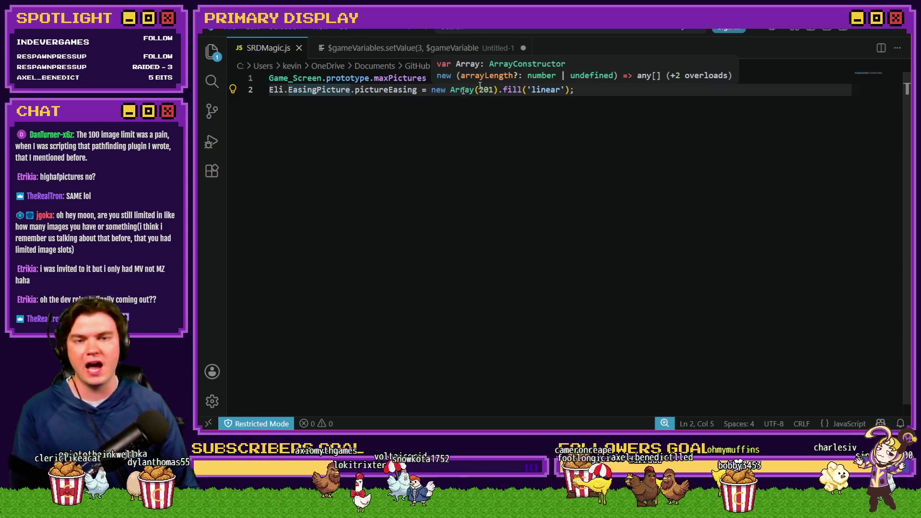
{"action": "left_click", "coordinate": [898, 31]}
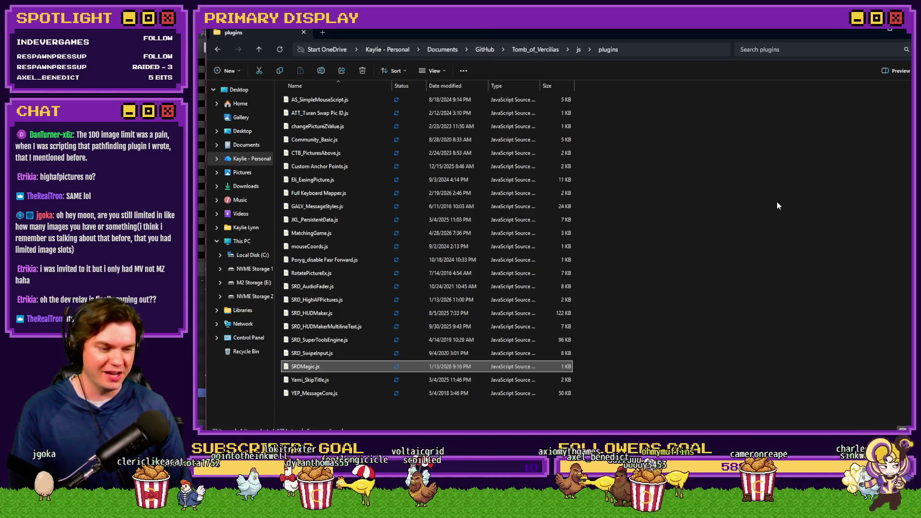
Open SRD_HighAFPictures.js in VS Code for a look, then return to RPG Maker MZ
{"action": "double_click", "coordinate": [345, 303]}
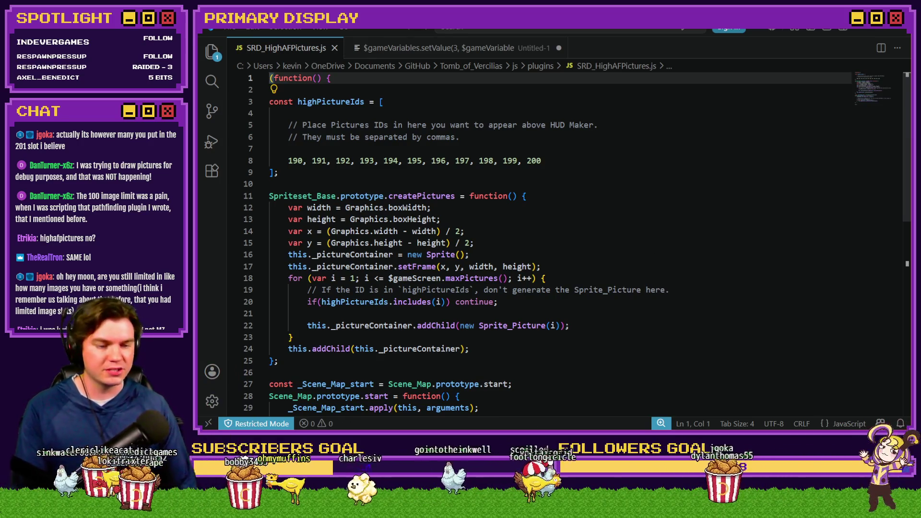
{"action": "key", "text": "alt+Tab"}
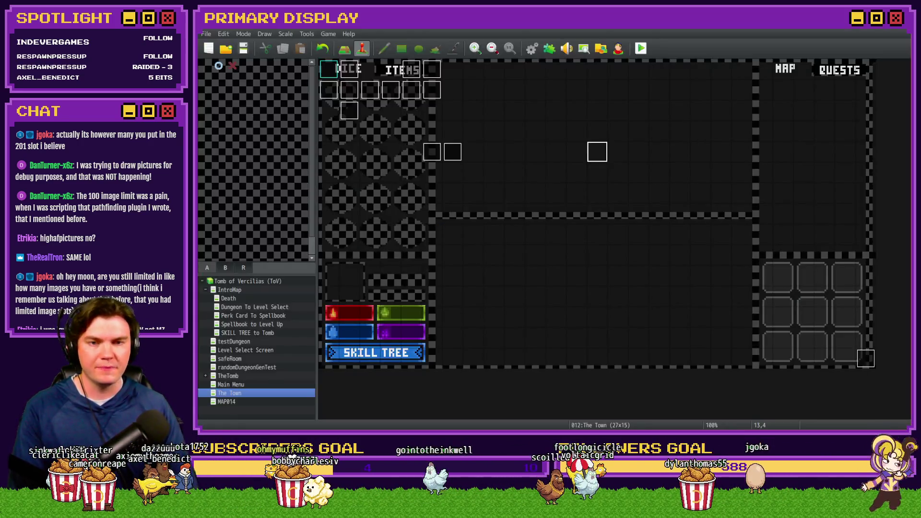
{"action": "left_click", "coordinate": [643, 53]}
{"action": "left_click", "coordinate": [530, 239]}
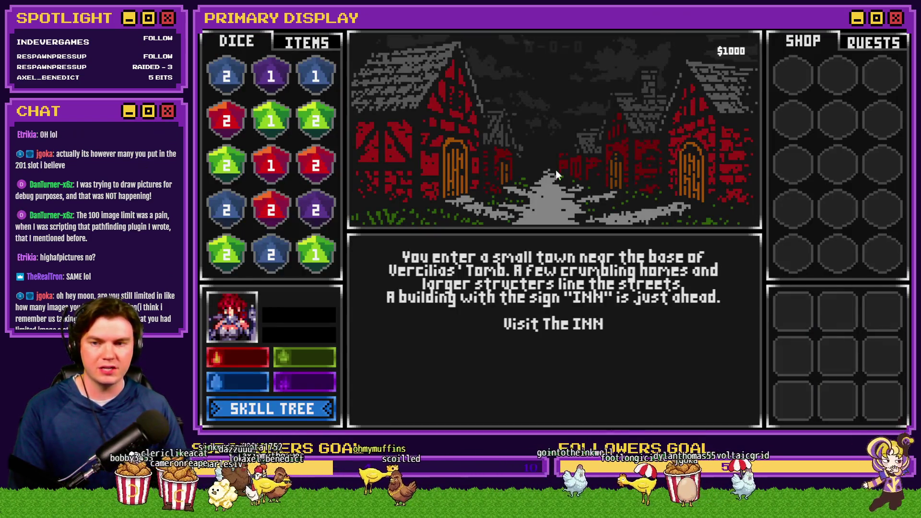
{"action": "left_click", "coordinate": [560, 326]}
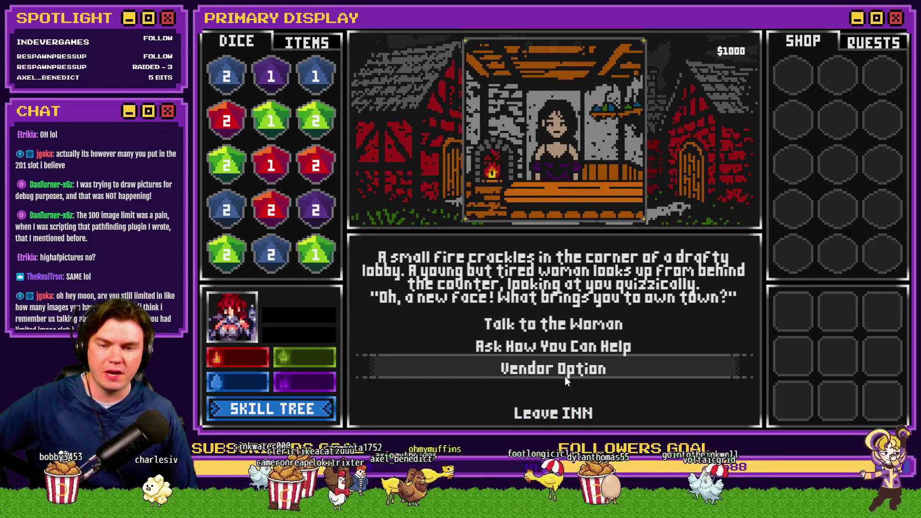
{"action": "left_click", "coordinate": [565, 373]}
{"action": "left_click", "coordinate": [559, 347]}
{"action": "left_click", "coordinate": [560, 373]}
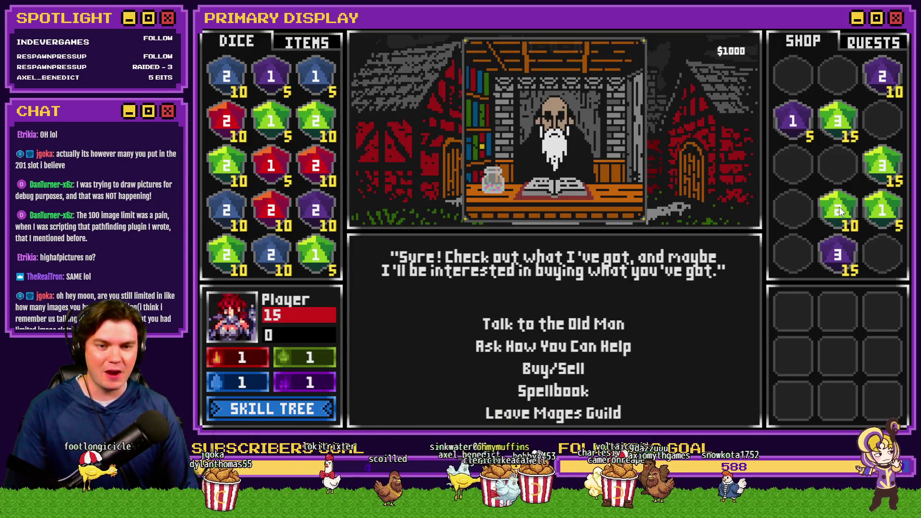
{"action": "mouse_move", "coordinate": [838, 214]}
{"action": "left_mouse_down"}
{"action": "mouse_move", "coordinate": [831, 203]}
{"action": "mouse_move", "coordinate": [853, 143]}
{"action": "mouse_move", "coordinate": [816, 146]}
{"action": "mouse_move", "coordinate": [816, 138]}
{"action": "mouse_move", "coordinate": [856, 143]}
{"action": "mouse_move", "coordinate": [831, 144]}
{"action": "left_mouse_up"}
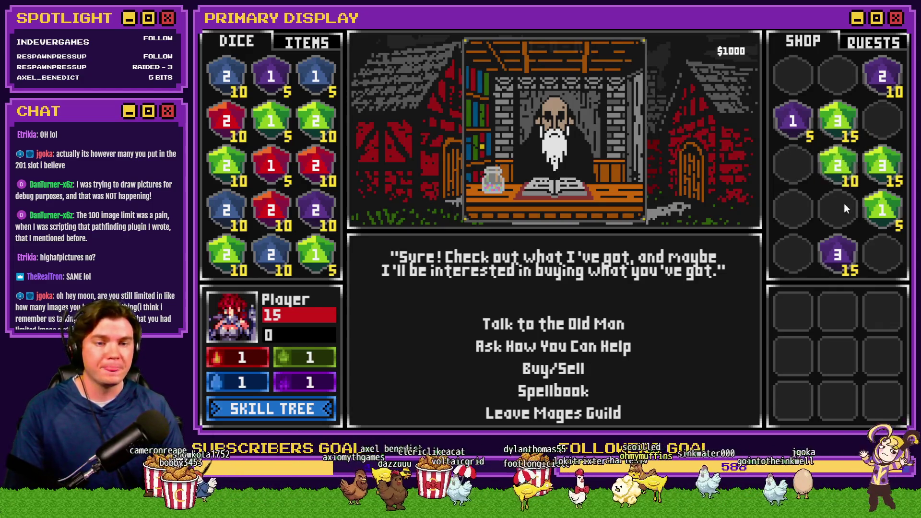
{"action": "left_click", "coordinate": [902, 31]}
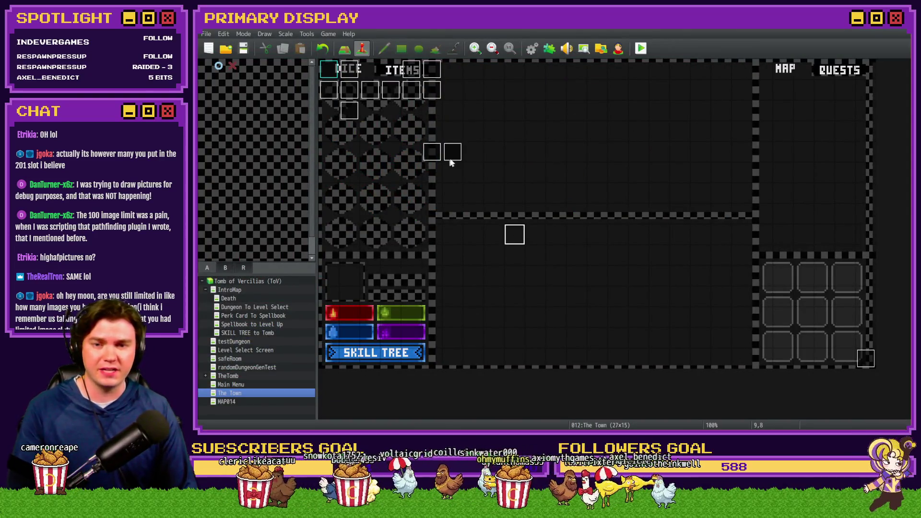
Inspect the DiceMove event's picSwap script line, close it, and switch to SRD_HighAFPictures.js
{"action": "double_click", "coordinate": [411, 70]}
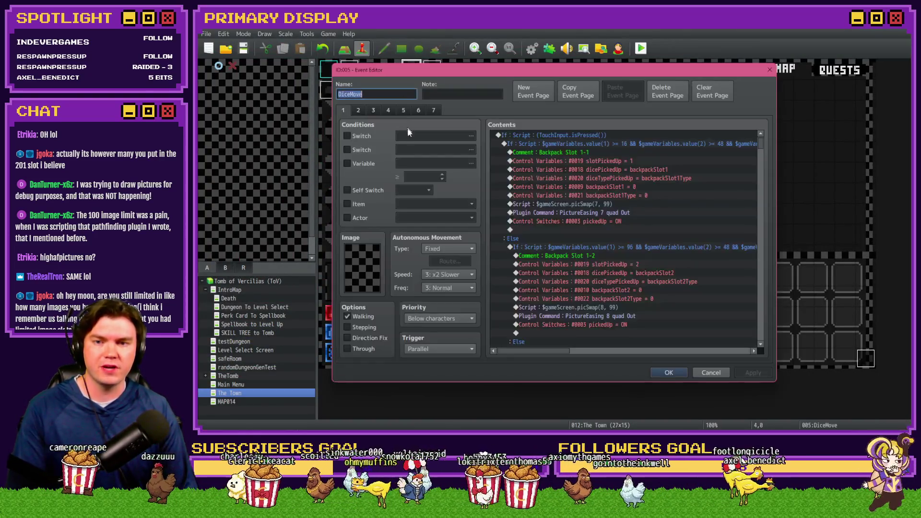
{"action": "left_click", "coordinate": [605, 203]}
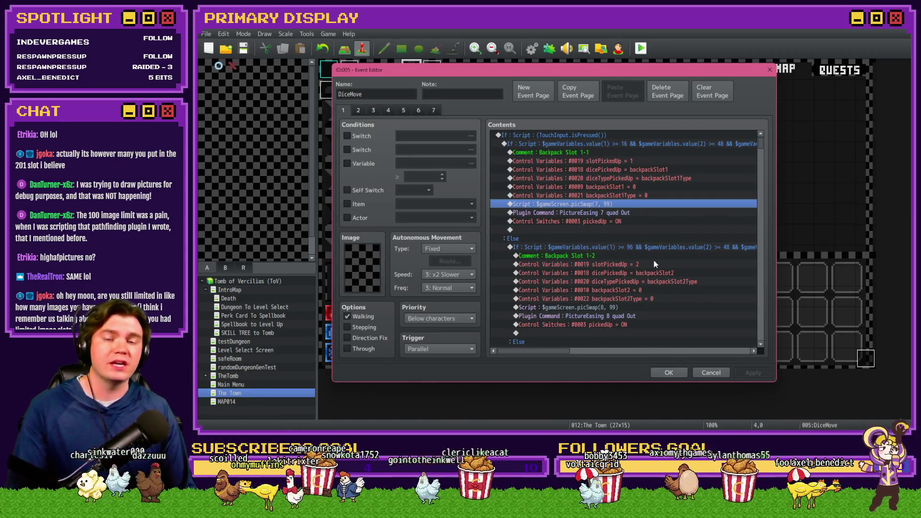
{"action": "key", "text": "Escape"}
{"action": "key", "text": "alt+Tab"}
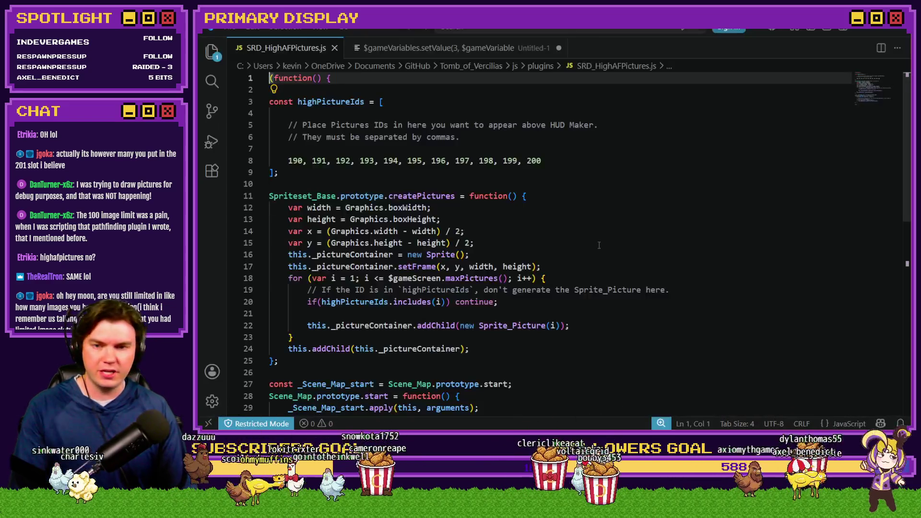
Add picture ID 99 before 190–200 in SRD_HighAFPictures.js, save, and launch a playtest
{"action": "left_click", "coordinate": [288, 161]}
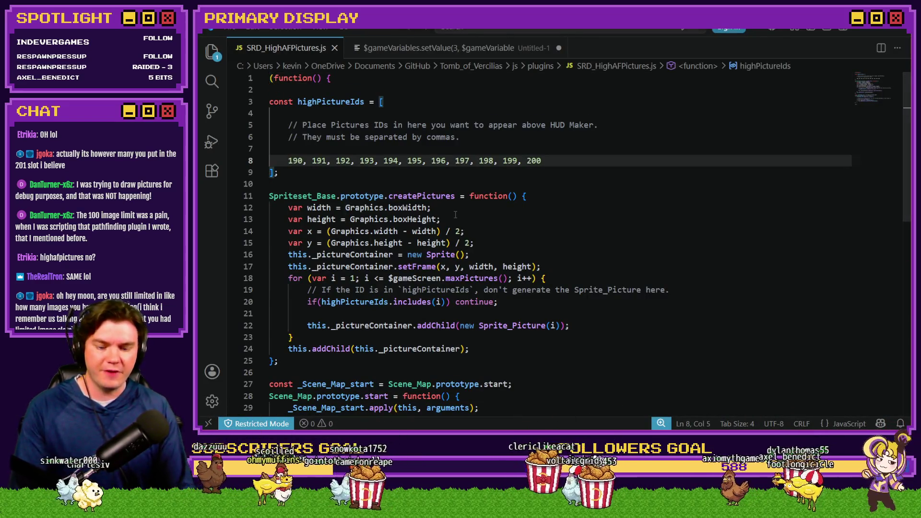
{"action": "type", "text": "99,"}
{"action": "key", "text": "ctrl+s"}
{"action": "key", "text": "alt+Tab"}
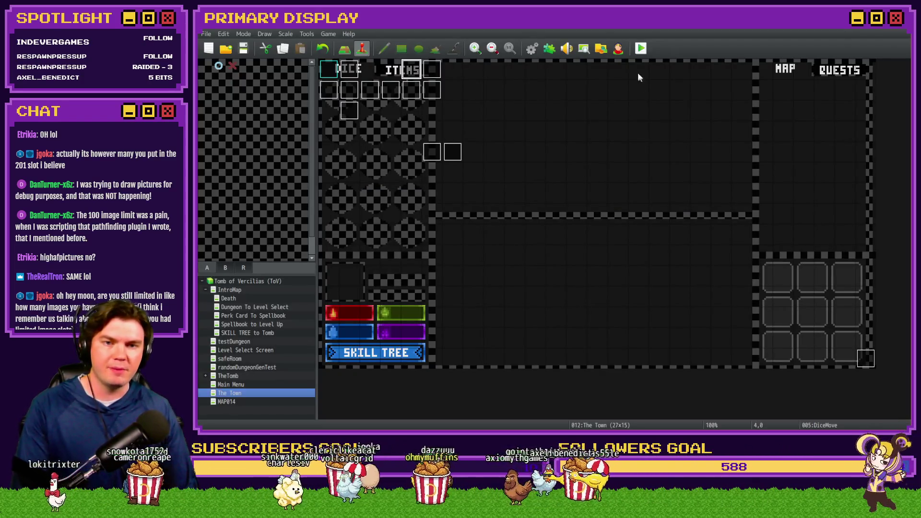
{"action": "key", "text": "ctrl+r"}
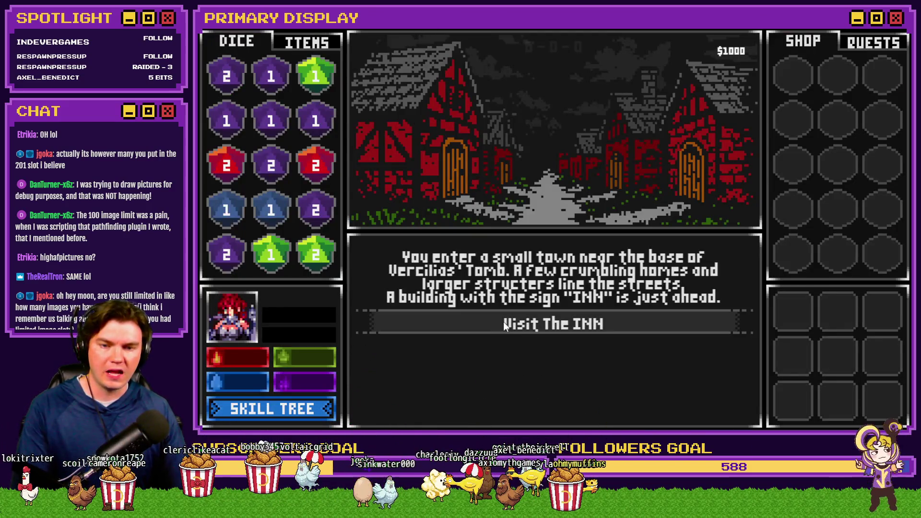
In the playtest, visit the Inn, then buy the blue 3 die at the Mages Guild, leaving $985
{"action": "left_click", "coordinate": [554, 324]}
{"action": "left_click", "coordinate": [555, 390]}
{"action": "left_click", "coordinate": [553, 346]}
{"action": "left_click", "coordinate": [571, 370]}
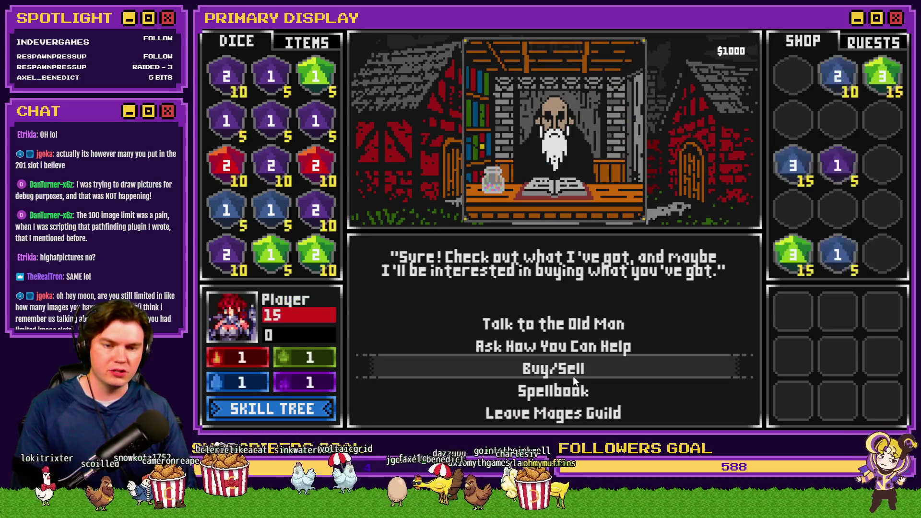
{"action": "mouse_move", "coordinate": [788, 174]}
{"action": "left_mouse_down"}
{"action": "mouse_move", "coordinate": [794, 144]}
{"action": "mouse_move", "coordinate": [840, 110]}
{"action": "mouse_move", "coordinate": [839, 79]}
{"action": "mouse_move", "coordinate": [890, 101]}
{"action": "mouse_move", "coordinate": [840, 84]}
{"action": "mouse_move", "coordinate": [895, 95]}
{"action": "mouse_move", "coordinate": [848, 96]}
{"action": "mouse_move", "coordinate": [854, 112]}
{"action": "mouse_move", "coordinate": [840, 83]}
{"action": "mouse_move", "coordinate": [886, 100]}
{"action": "mouse_move", "coordinate": [768, 113]}
{"action": "mouse_move", "coordinate": [443, 235]}
{"action": "mouse_move", "coordinate": [263, 312]}
{"action": "mouse_move", "coordinate": [270, 321]}
{"action": "mouse_move", "coordinate": [310, 300]}
{"action": "mouse_move", "coordinate": [276, 269]}
{"action": "mouse_move", "coordinate": [330, 280]}
{"action": "mouse_move", "coordinate": [322, 234]}
{"action": "mouse_move", "coordinate": [301, 230]}
{"action": "mouse_move", "coordinate": [317, 191]}
{"action": "mouse_move", "coordinate": [315, 144]}
{"action": "mouse_move", "coordinate": [270, 121]}
{"action": "left_mouse_up"}
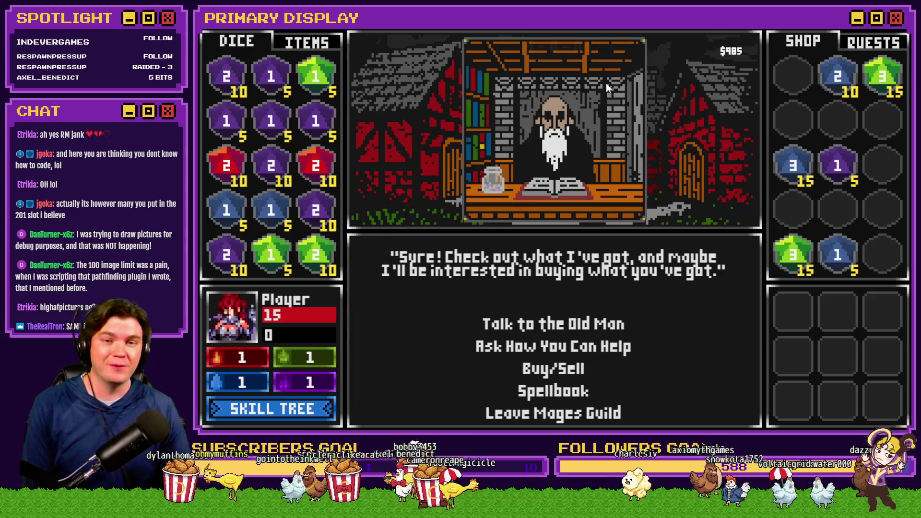
{"action": "left_click", "coordinate": [892, 29]}
Set the player's starting position to tile 0,0 of the Perk Card To Spellbook map
{"action": "left_click", "coordinate": [255, 318]}
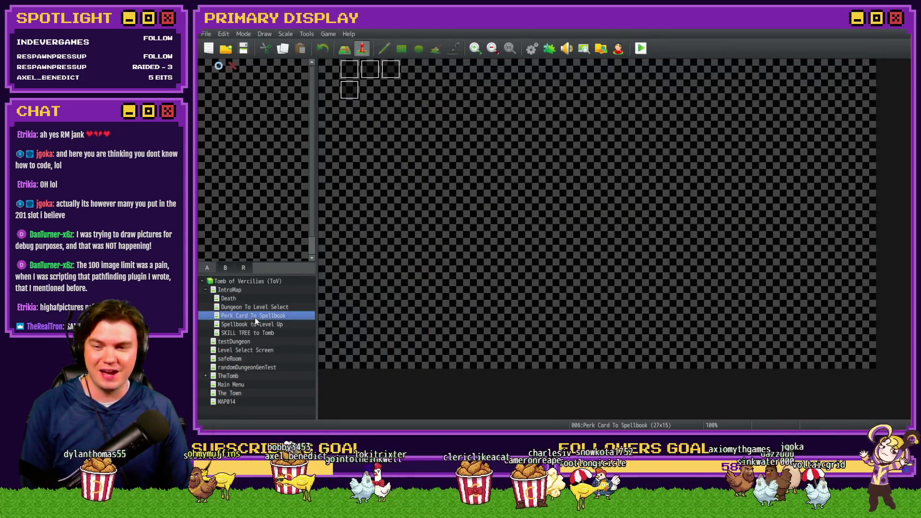
{"action": "right_click", "coordinate": [334, 70]}
{"action": "mouse_move", "coordinate": [408, 190]}
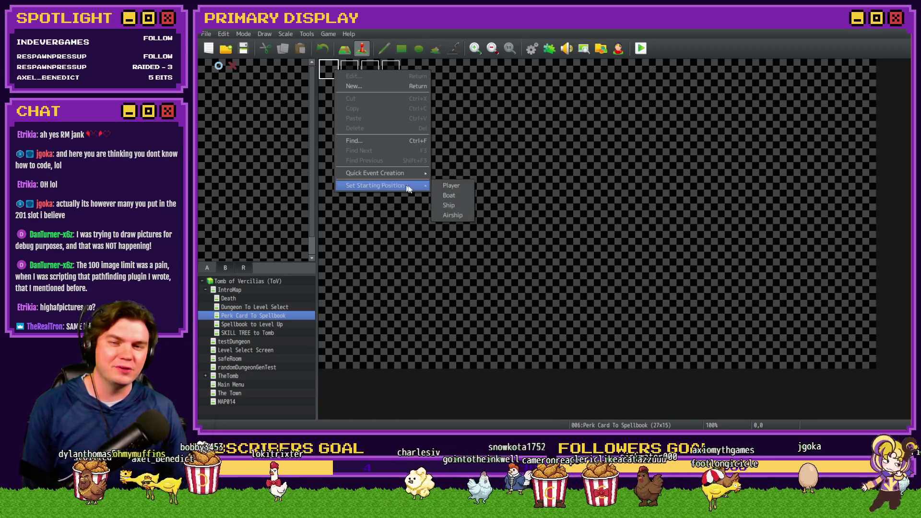
{"action": "left_click", "coordinate": [451, 185]}
{"action": "left_click", "coordinate": [641, 50]}
Playtest, pick the potion perk card, and check the Medium Potion of Healing in inventory
{"action": "left_click", "coordinate": [522, 241]}
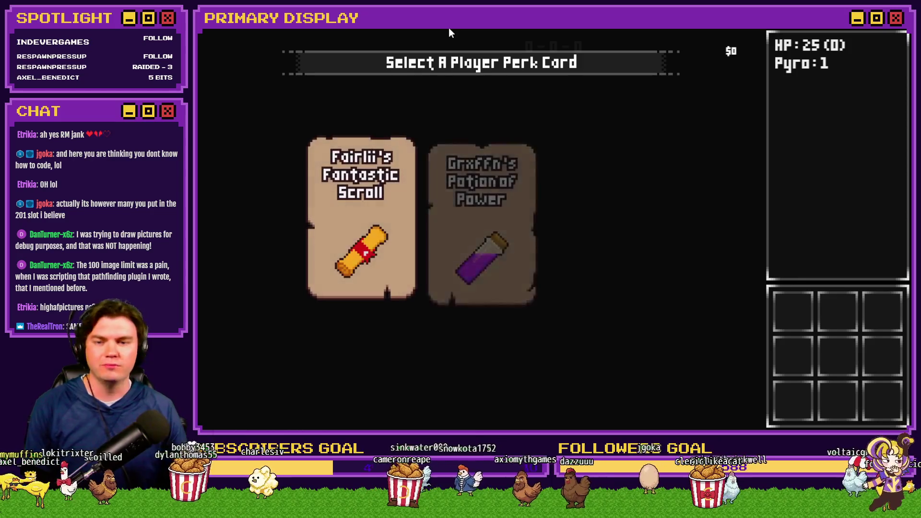
{"action": "left_click", "coordinate": [446, 216]}
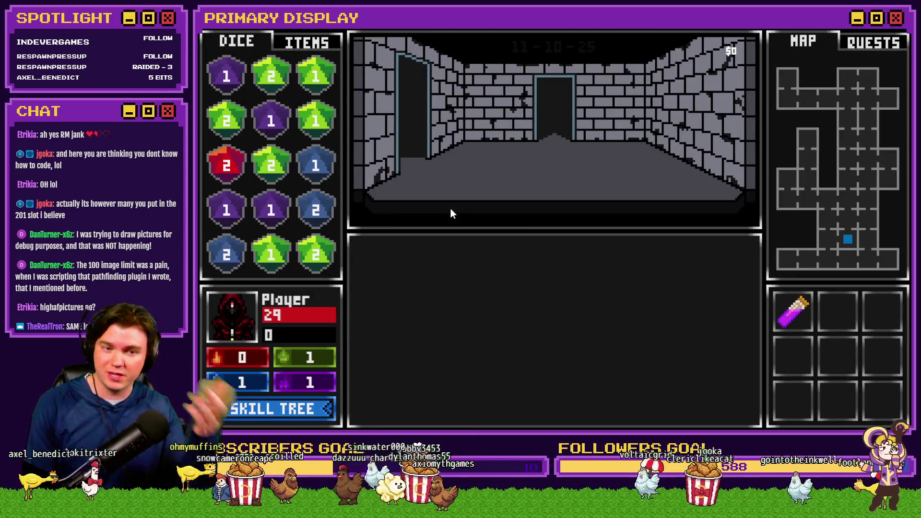
{"action": "left_click", "coordinate": [313, 43]}
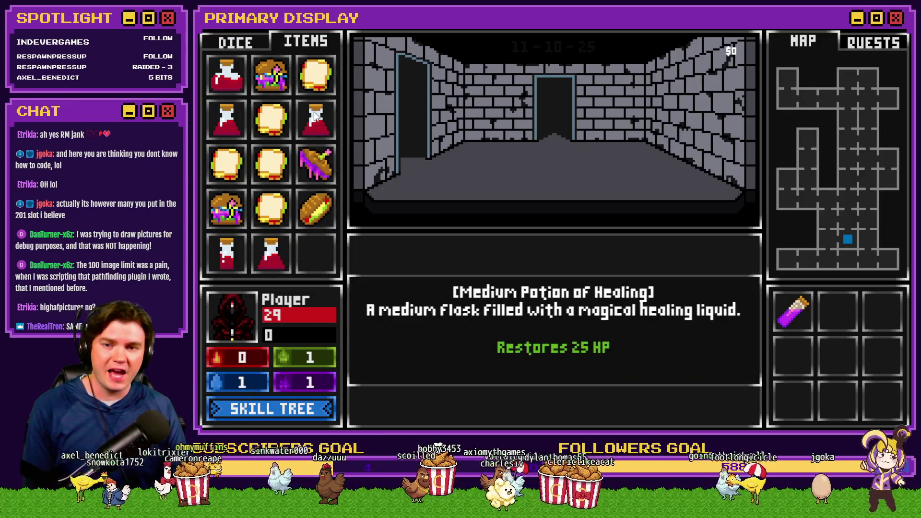
{"action": "mouse_move", "coordinate": [229, 136]}
{"action": "mouse_move", "coordinate": [238, 147]}
{"action": "left_mouse_down"}
{"action": "mouse_move", "coordinate": [417, 280]}
{"action": "mouse_move", "coordinate": [529, 315]}
{"action": "mouse_move", "coordinate": [272, 315]}
{"action": "left_mouse_up"}
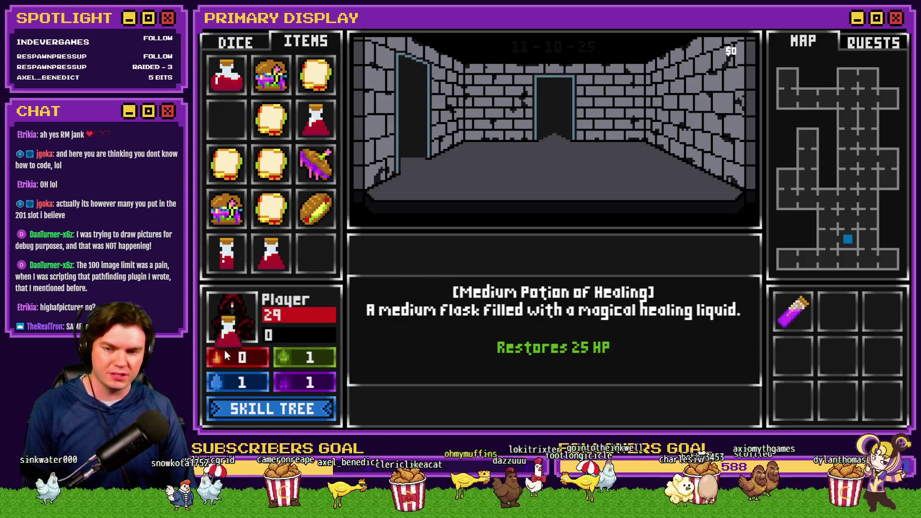
{"action": "mouse_move", "coordinate": [307, 366]}
{"action": "left_mouse_down"}
{"action": "mouse_move", "coordinate": [275, 236]}
{"action": "mouse_move", "coordinate": [227, 125]}
{"action": "left_mouse_up"}
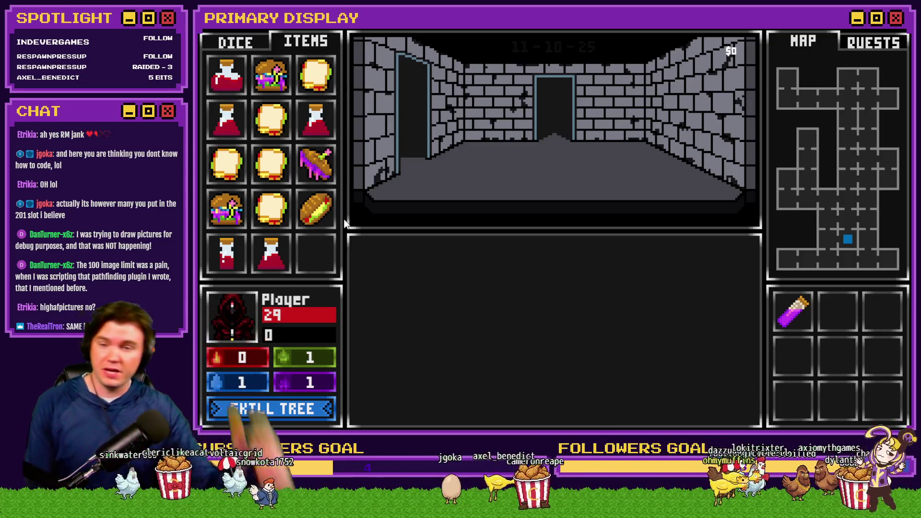
{"action": "key", "text": "alt+F4"}
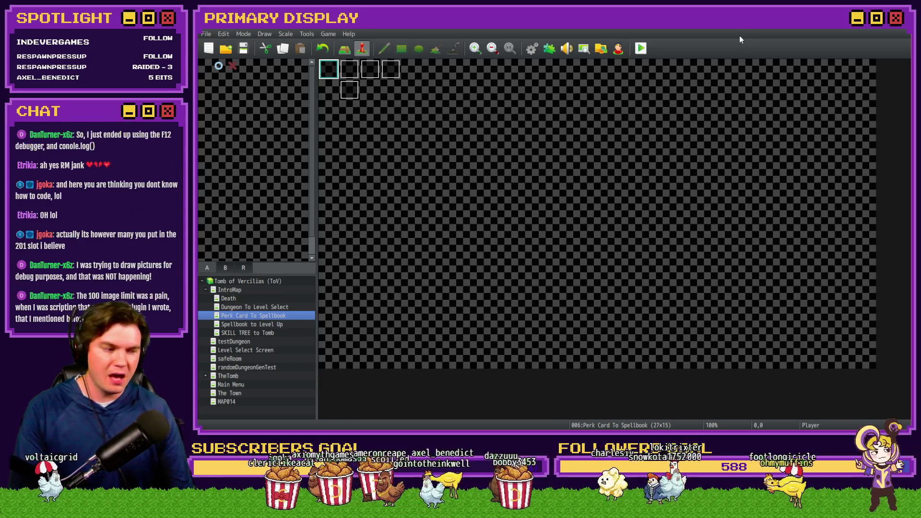
Close Visual Studio Code showing SRD_HighAFPictures.js and return to the js/plugins folder
{"action": "key", "text": "alt+Tab"}
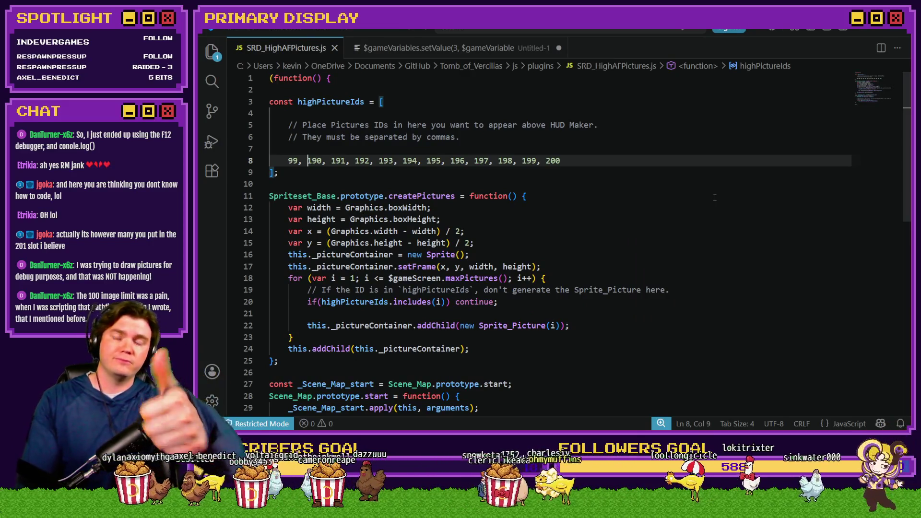
{"action": "left_click", "coordinate": [904, 30]}
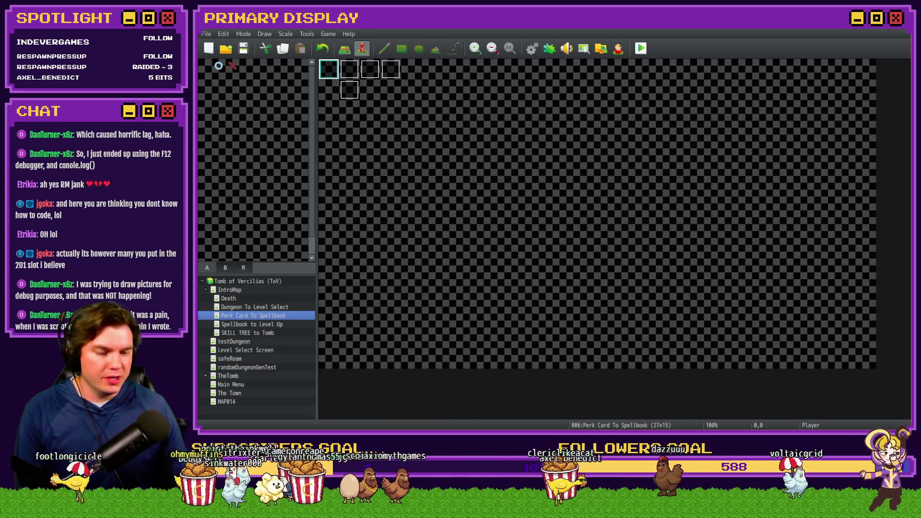
{"action": "key", "text": "alt+Tab"}
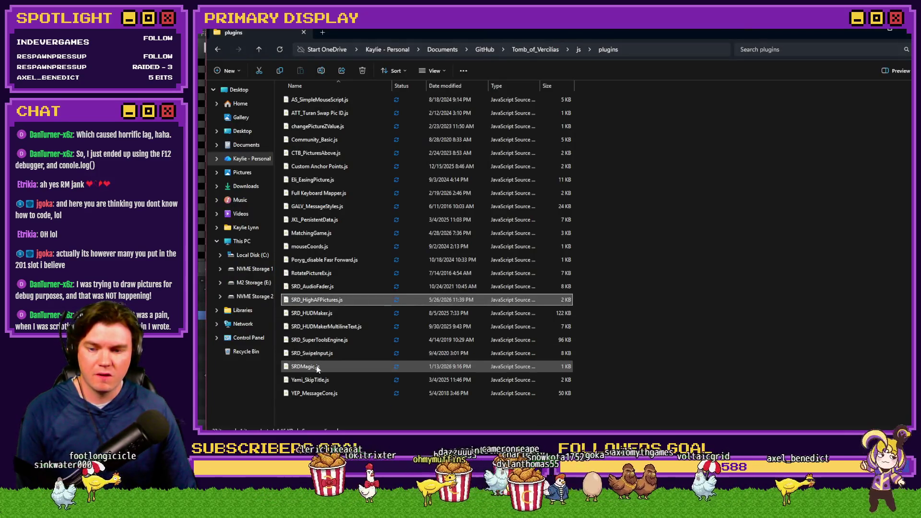
Open SRDMagic.js and select the 201 picture limit in maxPictures
{"action": "double_click", "coordinate": [360, 366]}
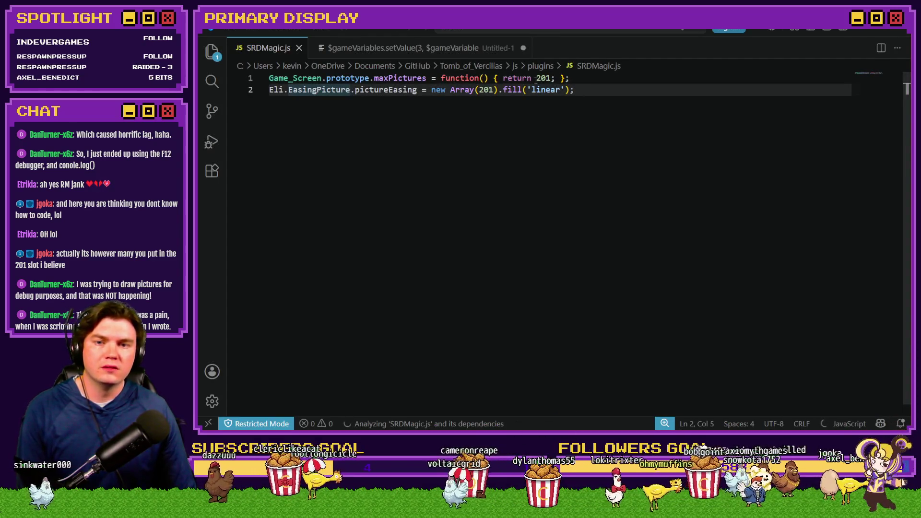
{"action": "double_click", "coordinate": [544, 78]}
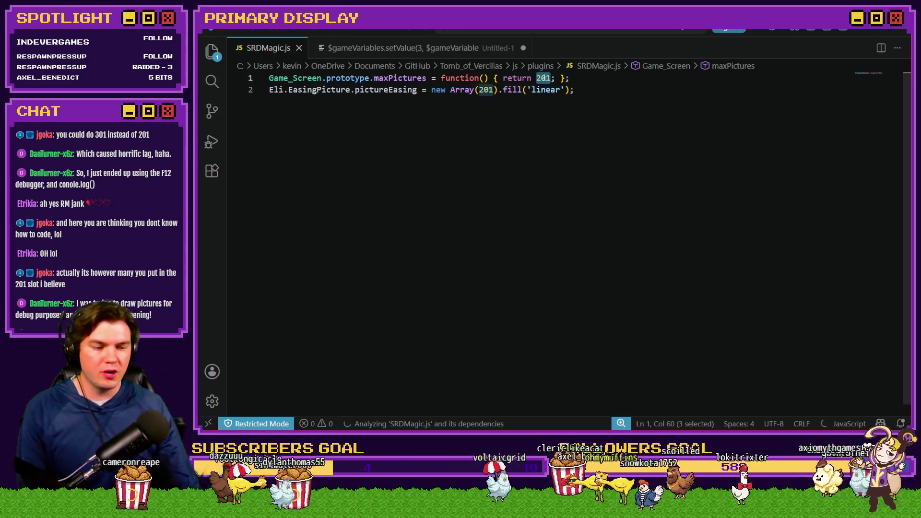
{"action": "left_click", "coordinate": [500, 89]}
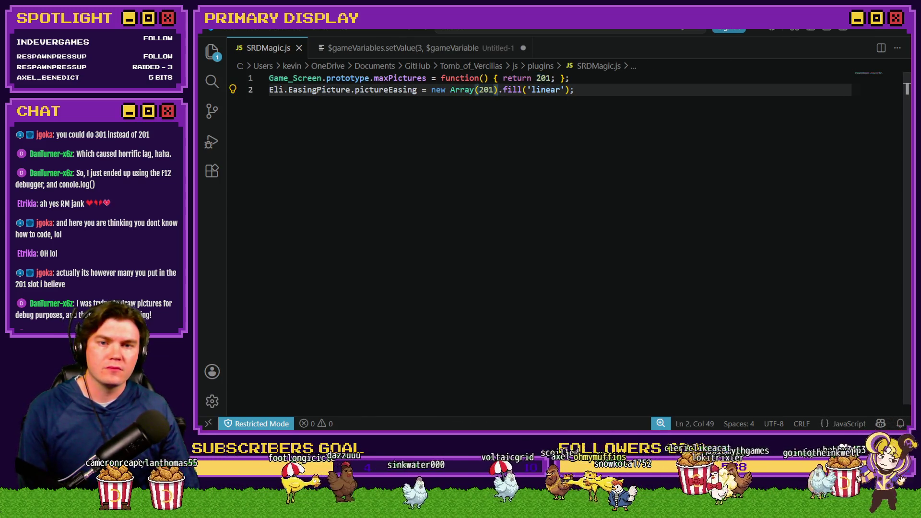
{"action": "double_click", "coordinate": [546, 78]}
{"action": "key", "text": "shift+Left"}
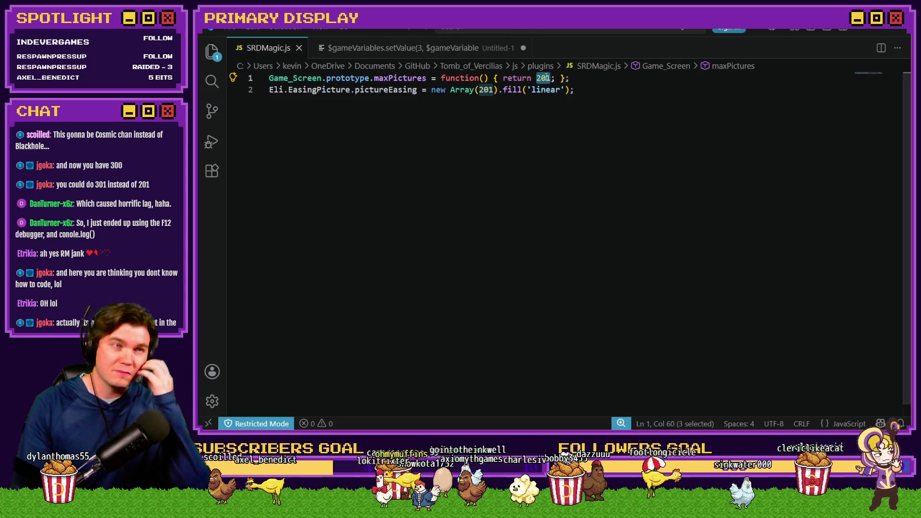
{"action": "left_click", "coordinate": [533, 78]}
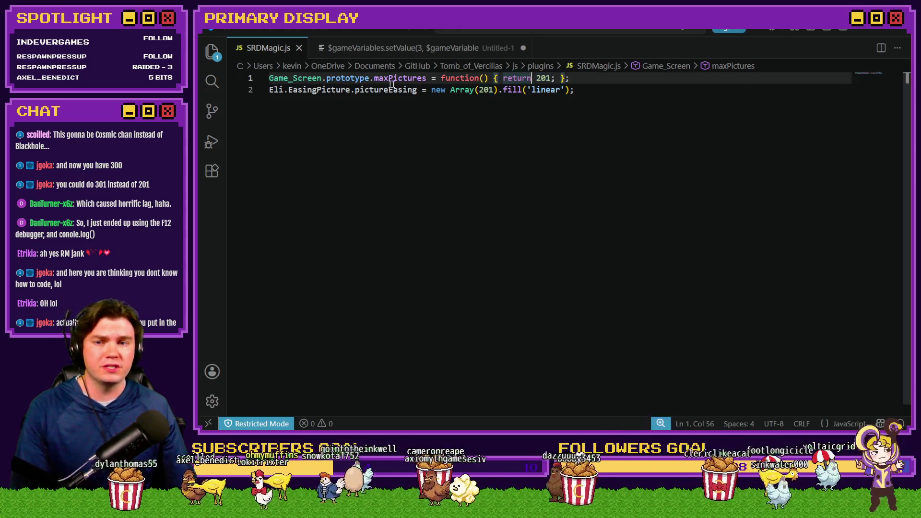
Re-examine the 'return 201' in Game_Screen.prototype.maxPictures, leaving it unchanged
{"action": "left_click_drag", "start_coordinate": [297, 77], "coordinate": [422, 78]}
{"action": "left_click", "coordinate": [411, 77]}
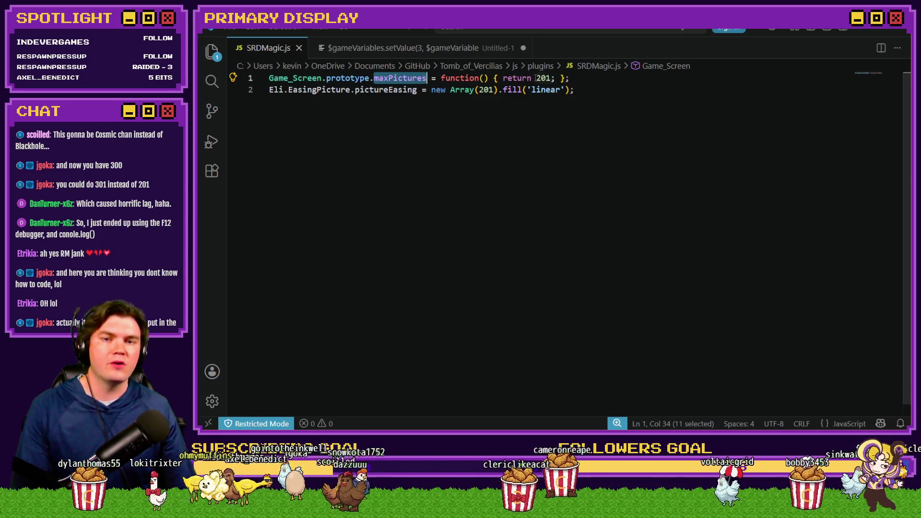
{"action": "left_click_drag", "start_coordinate": [536, 78], "coordinate": [552, 78]}
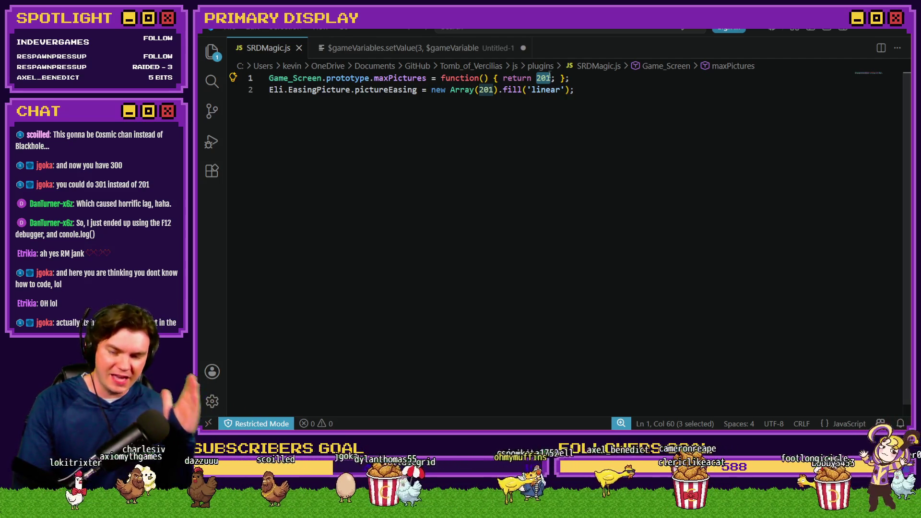
{"action": "left_click", "coordinate": [549, 78]}
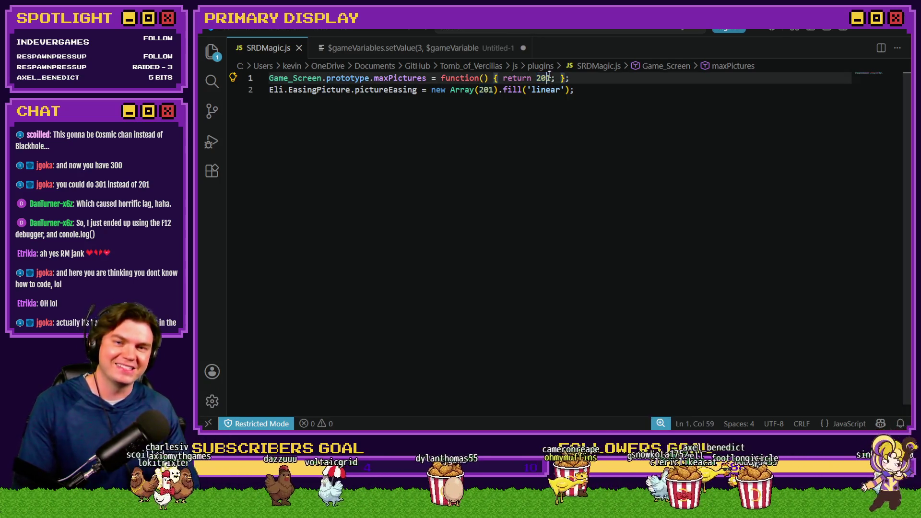
{"action": "left_click_drag", "start_coordinate": [536, 78], "coordinate": [548, 78]}
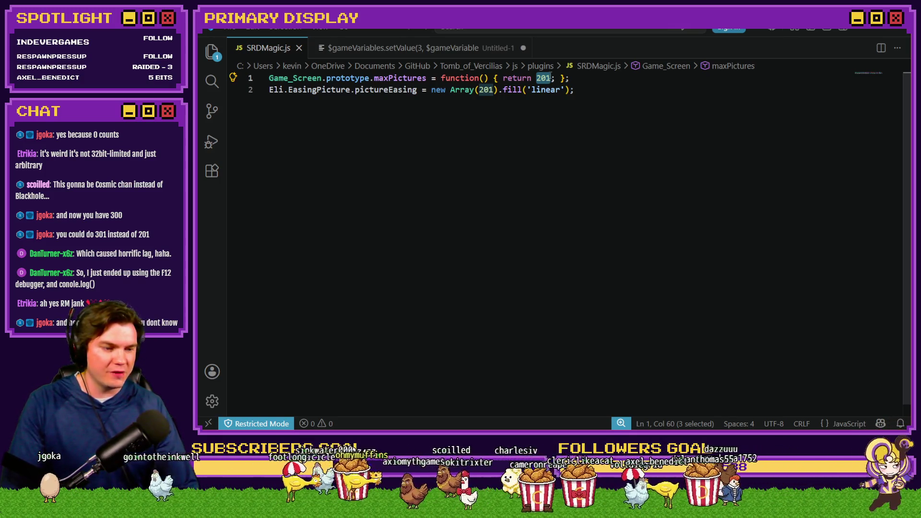
{"action": "left_click", "coordinate": [540, 78]}
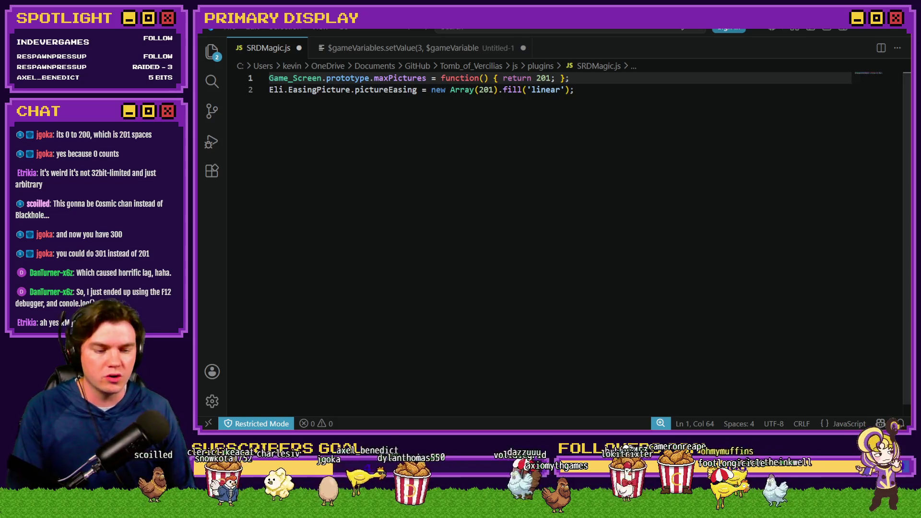
{"action": "key", "text": "alt+Tab"}
Launch a playtest and open the Level Up skill tree showing 50 skill points
{"action": "left_click", "coordinate": [642, 48]}
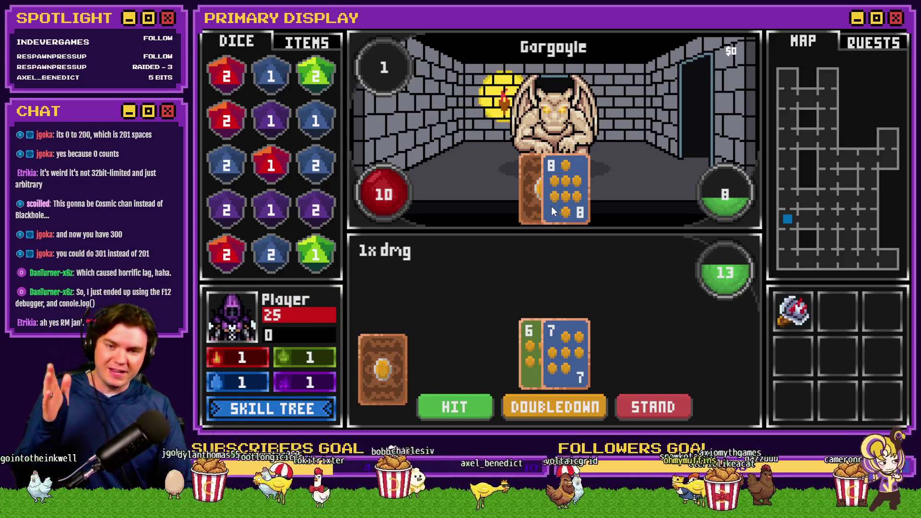
{"action": "left_click", "coordinate": [296, 408]}
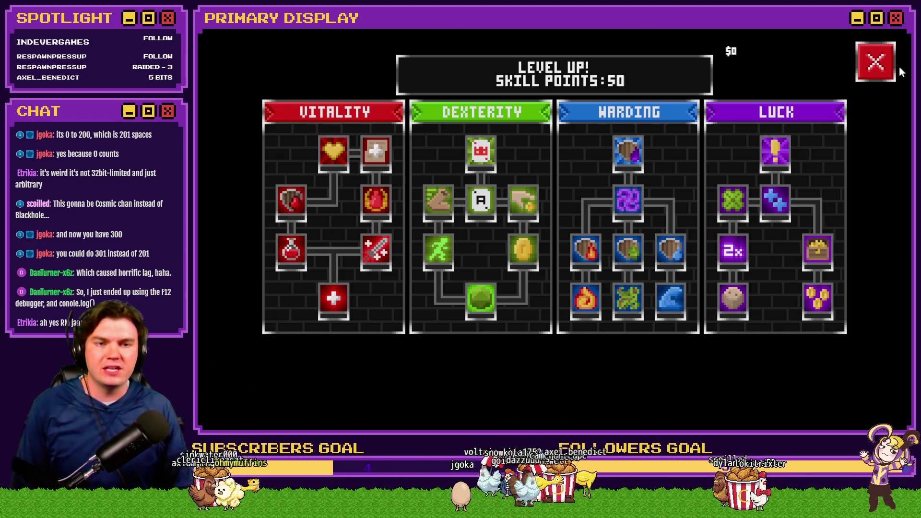
Close, reopen and close the skill tree again, then show the item inventory
{"action": "left_click", "coordinate": [876, 62]}
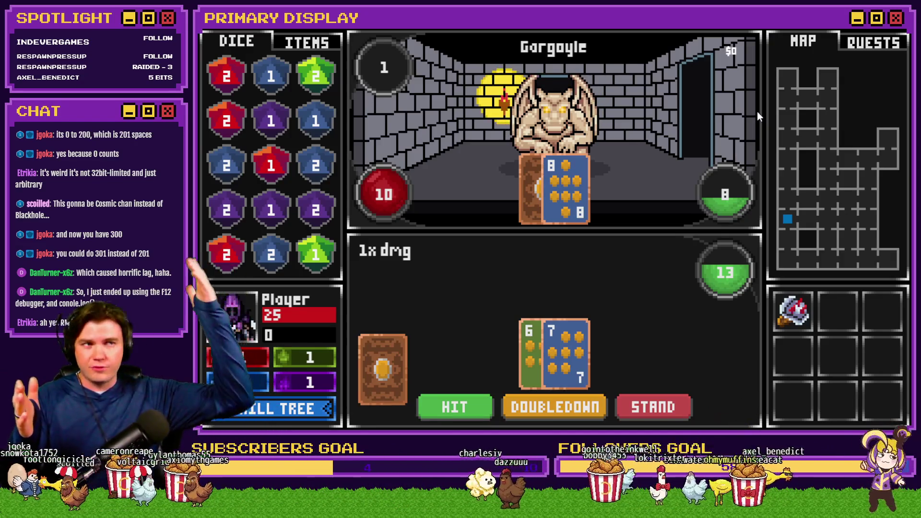
{"action": "left_click", "coordinate": [301, 404]}
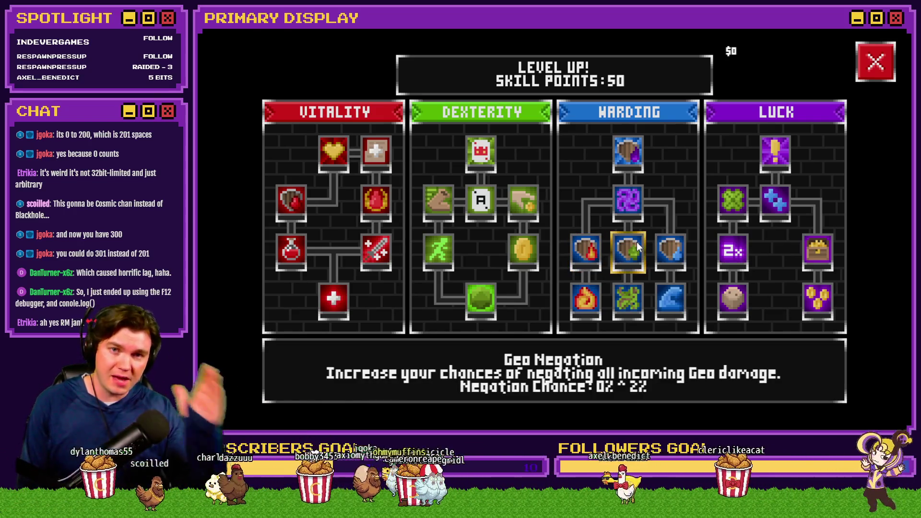
{"action": "left_click", "coordinate": [884, 62]}
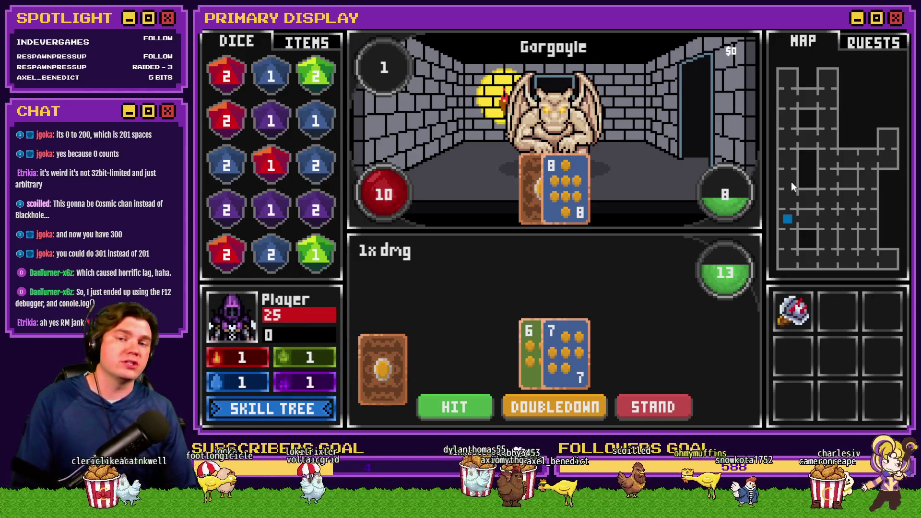
{"action": "left_click", "coordinate": [321, 44]}
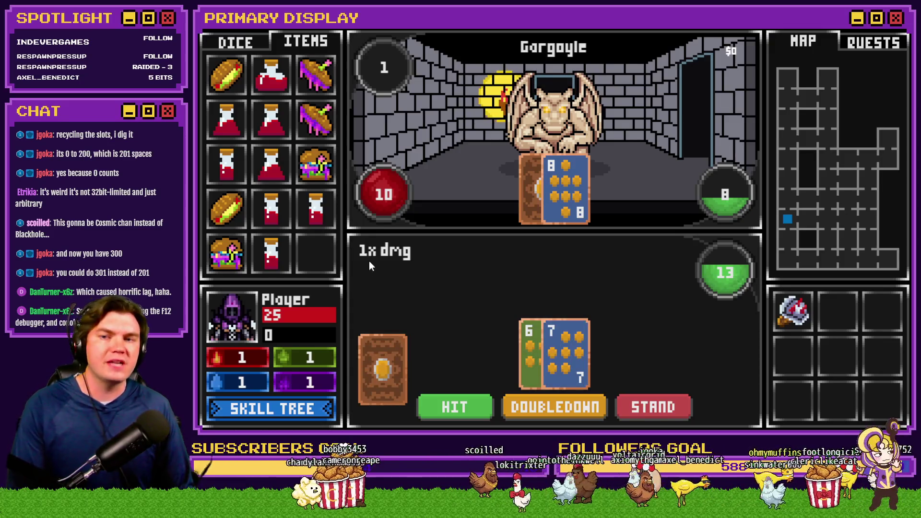
{"action": "left_click", "coordinate": [239, 47]}
Return to the Items inventory and switch the game to windowed mode with F4
{"action": "left_click", "coordinate": [286, 45]}
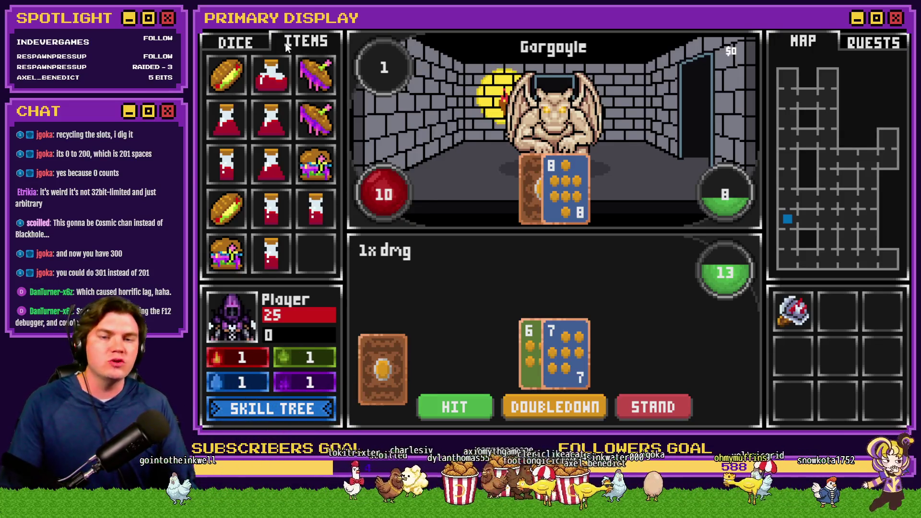
{"action": "mouse_move", "coordinate": [273, 67]}
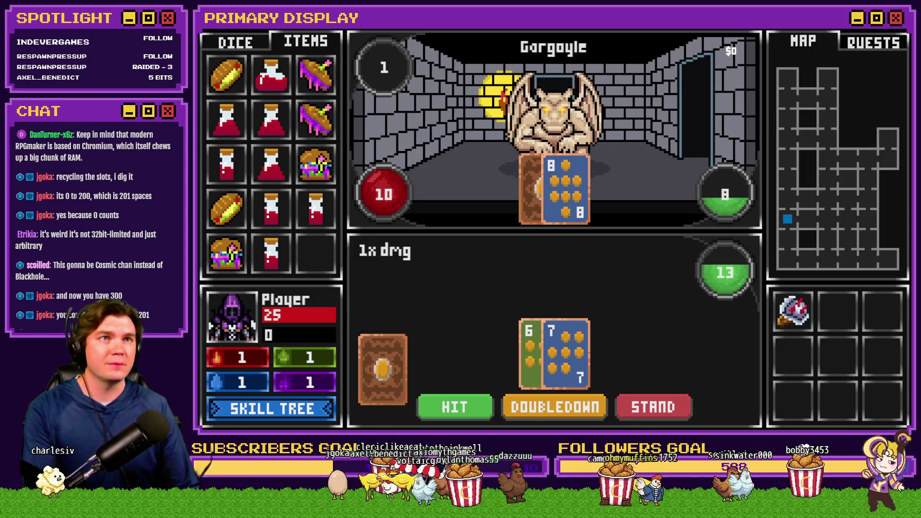
{"action": "key", "text": "F4"}
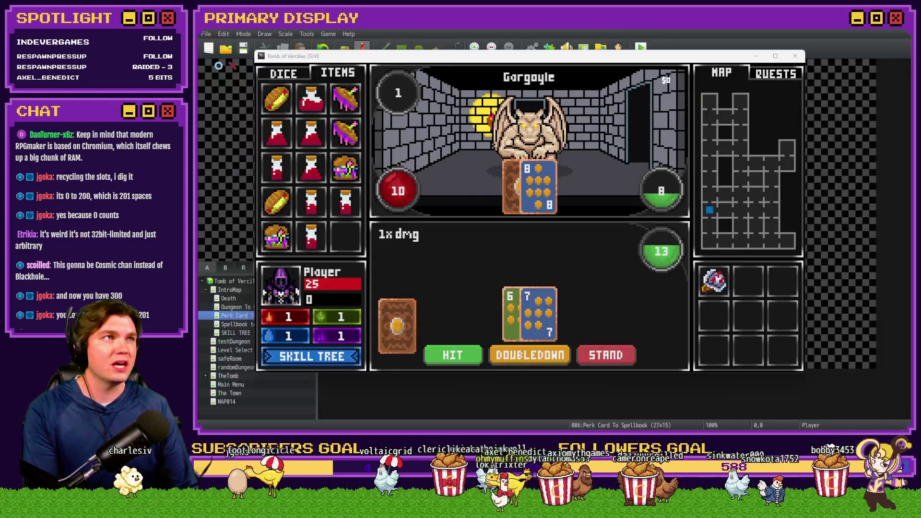
Draw another card against the Gargoyle with DevTools open, raising the hand to 16
{"action": "mouse_move", "coordinate": [699, 57]}
{"action": "left_mouse_down"}
{"action": "mouse_move", "coordinate": [725, 81]}
{"action": "mouse_move", "coordinate": [703, 52]}
{"action": "left_mouse_up"}
{"action": "key", "text": "F8"}
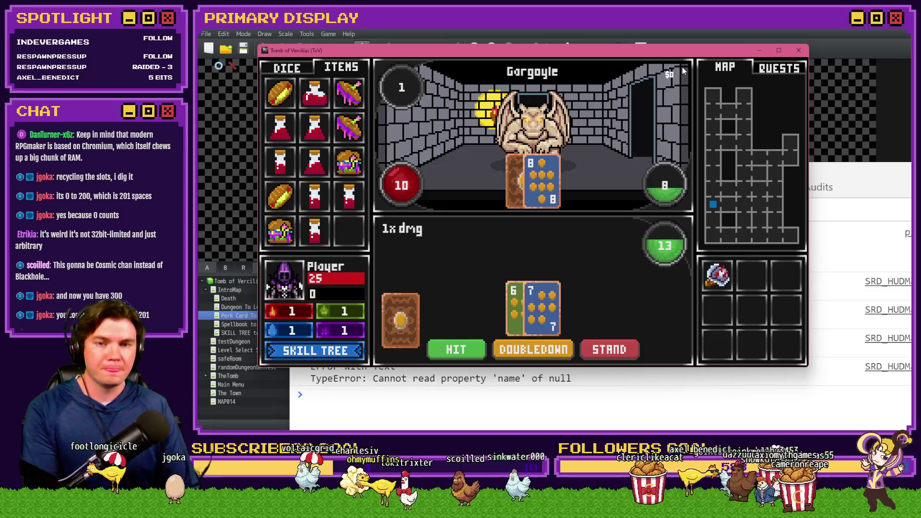
{"action": "left_click", "coordinate": [452, 349]}
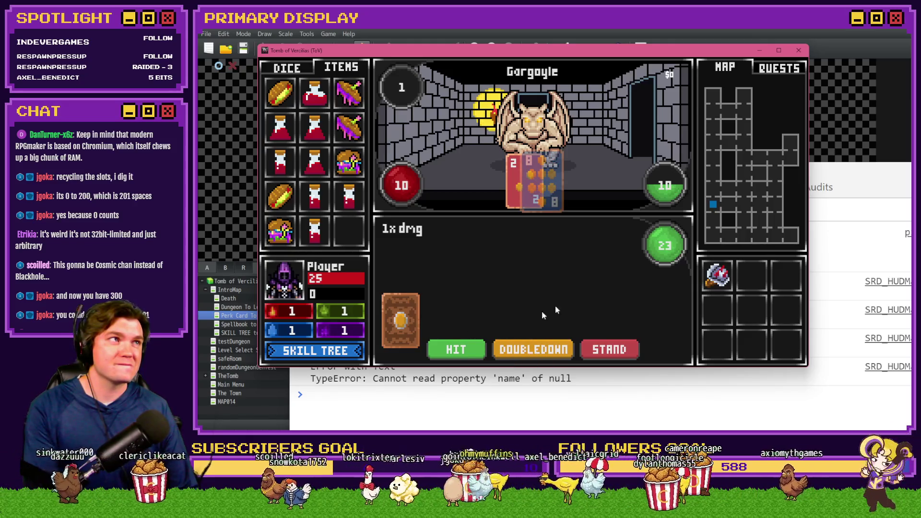
{"action": "left_click", "coordinate": [841, 184]}
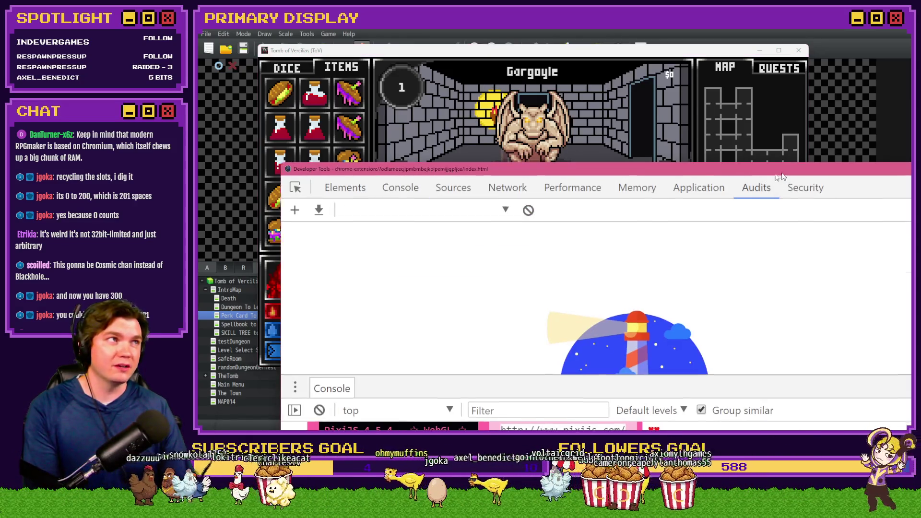
{"action": "left_click_drag", "start_coordinate": [877, 169], "coordinate": [787, 206]}
{"action": "left_click", "coordinate": [784, 206]}
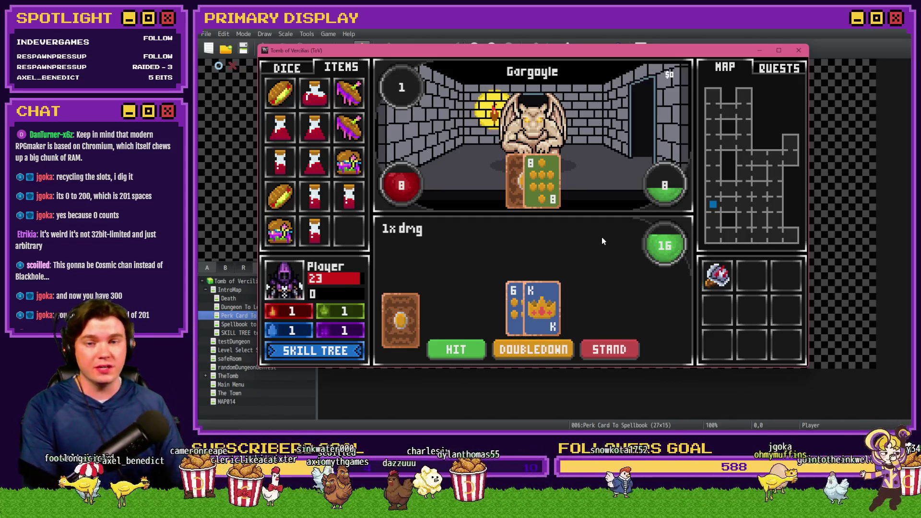
Open the F9 debug switch list and reopen DevTools to view console errors
{"action": "key", "text": "F9"}
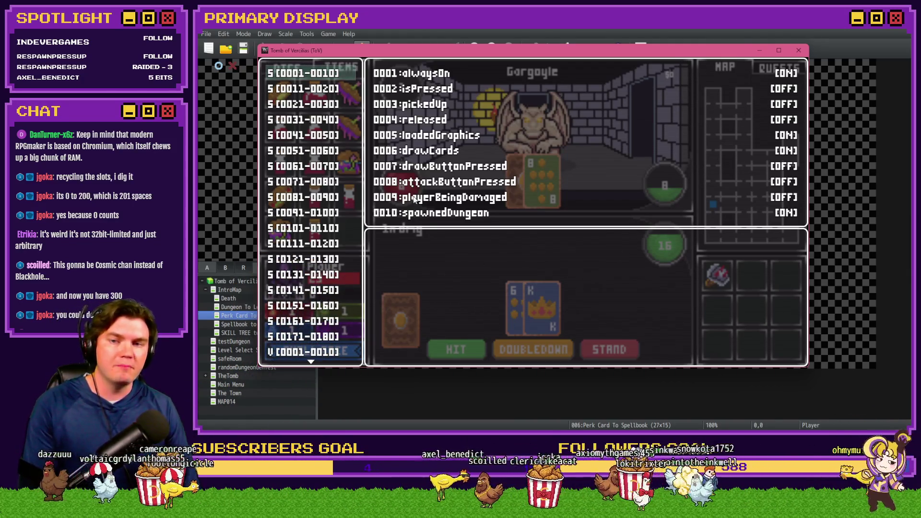
{"action": "key", "text": "F8"}
{"action": "mouse_move", "coordinate": [523, 195]}
{"action": "left_mouse_down"}
{"action": "mouse_move", "coordinate": [623, 166]}
{"action": "mouse_move", "coordinate": [699, 120]}
{"action": "left_mouse_up"}
{"action": "left_click", "coordinate": [374, 136]}
{"action": "left_click_drag", "start_coordinate": [407, 117], "coordinate": [376, 108]}
{"action": "left_click", "coordinate": [427, 52]}
Page the debug list to switches 0061-0070, then close it and DevTools
{"action": "key", "text": "Down"}
{"action": "key", "text": "Down"}
{"action": "key", "text": "Down"}
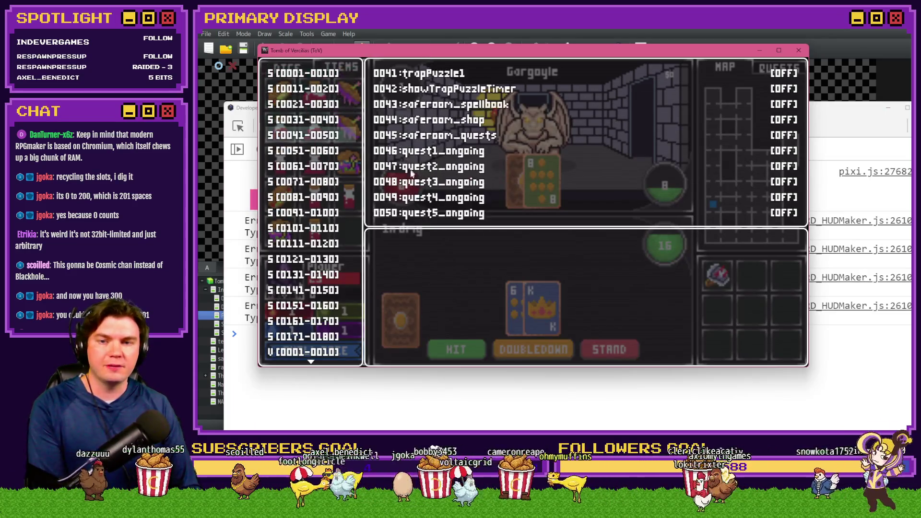
{"action": "key", "text": "Up"}
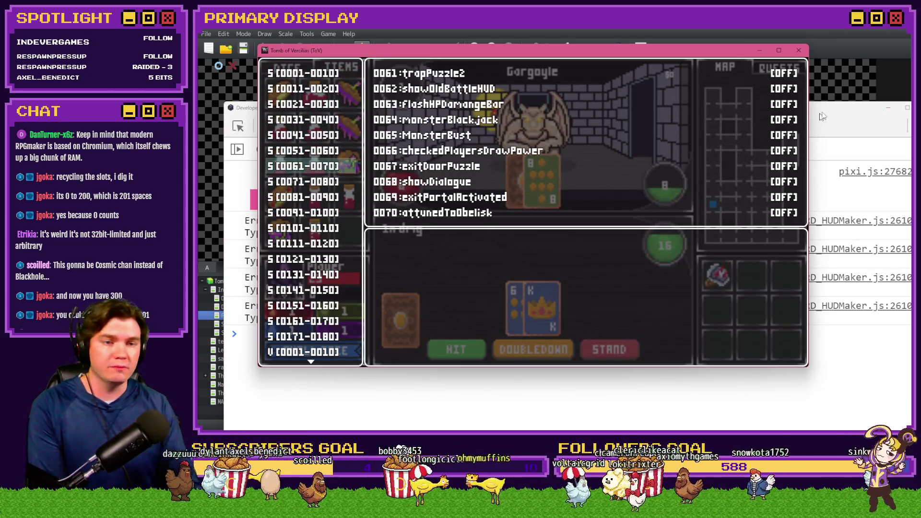
{"action": "left_click", "coordinate": [819, 111]}
{"action": "left_click_drag", "start_coordinate": [818, 114], "coordinate": [806, 104]}
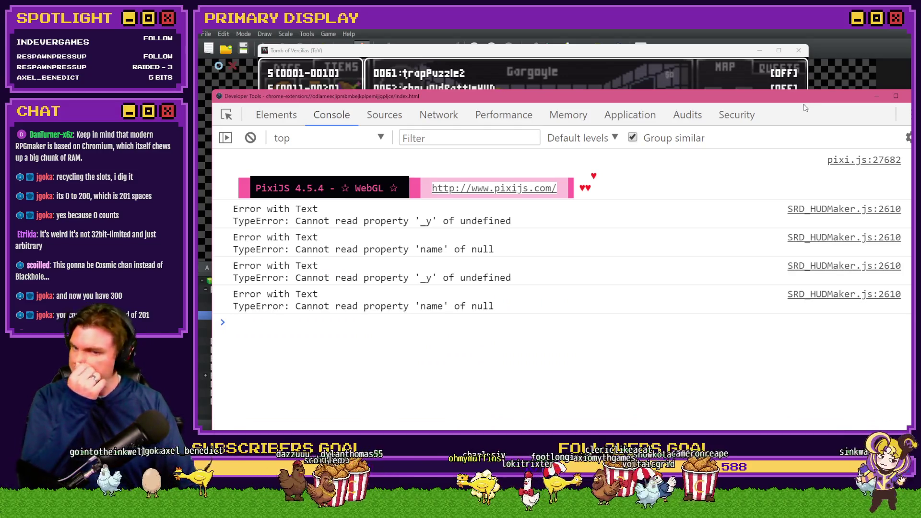
{"action": "left_click", "coordinate": [718, 51]}
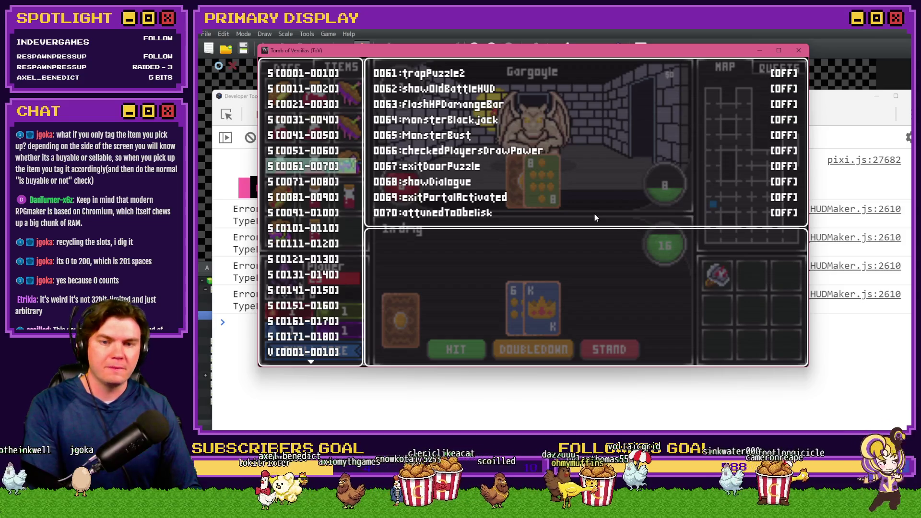
{"action": "key", "text": "Escape"}
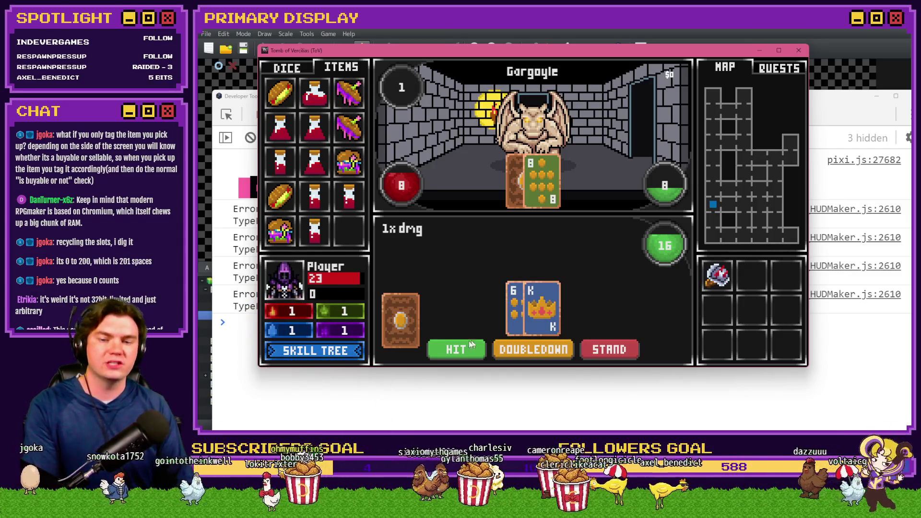
{"action": "left_click", "coordinate": [910, 96]}
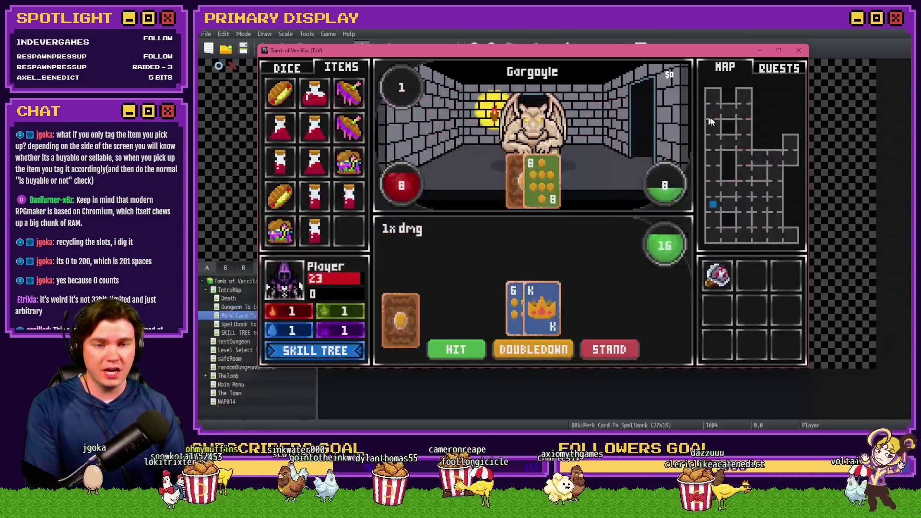
Close the playtest, open The Town map, and open its DiceMove event
{"action": "left_click", "coordinate": [798, 51]}
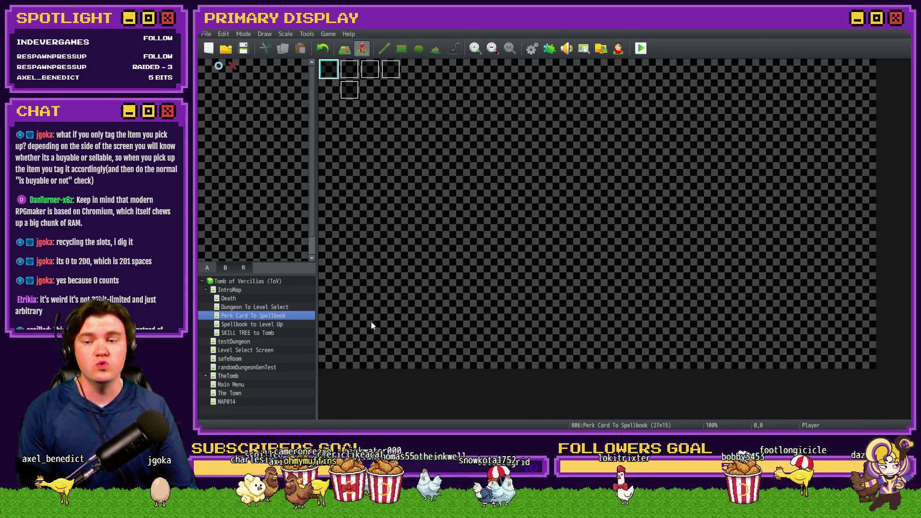
{"action": "left_click", "coordinate": [239, 394]}
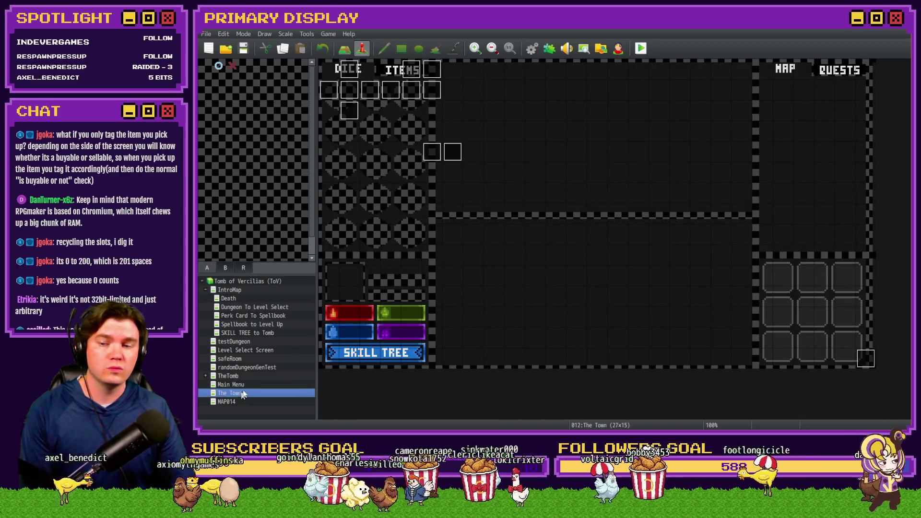
{"action": "double_click", "coordinate": [418, 72]}
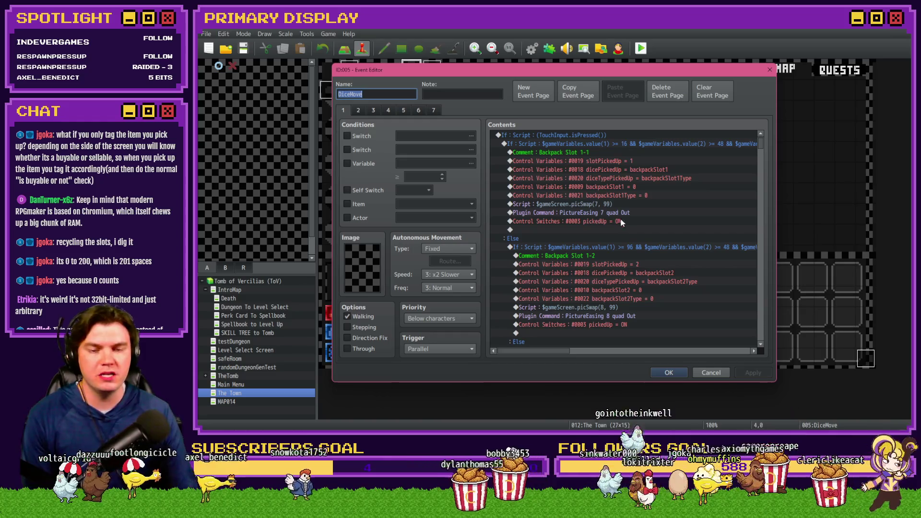
Inspect the Backpack Slot 1-1 commands: slotPickedUp = 1, picture 7 easing, pickedUp switch
{"action": "mouse_move", "coordinate": [760, 144]}
{"action": "left_mouse_down"}
{"action": "mouse_move", "coordinate": [757, 272]}
{"action": "mouse_move", "coordinate": [758, 144]}
{"action": "left_mouse_up"}
{"action": "scroll", "coordinate": [607, 353], "scroll_direction": "left", "scroll_amount": 3}
{"action": "scroll", "coordinate": [591, 340], "scroll_direction": "left", "scroll_amount": 3}
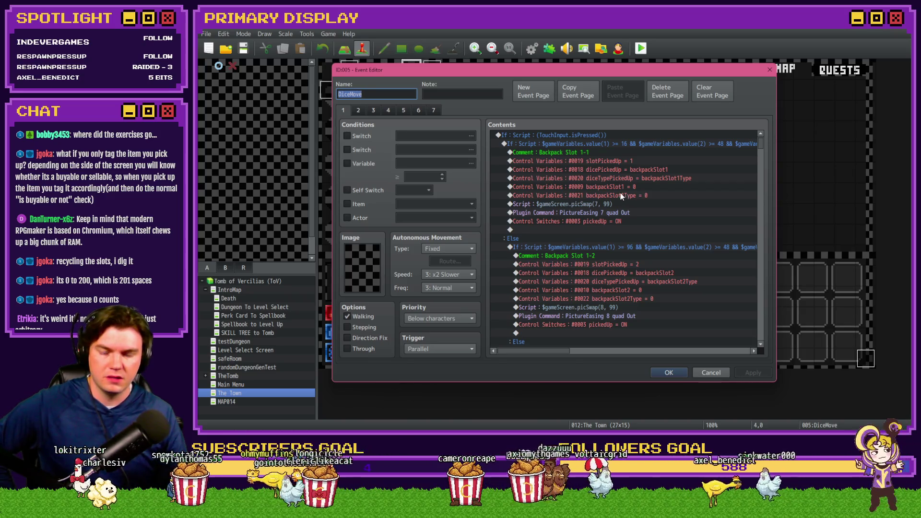
{"action": "left_click", "coordinate": [622, 213]}
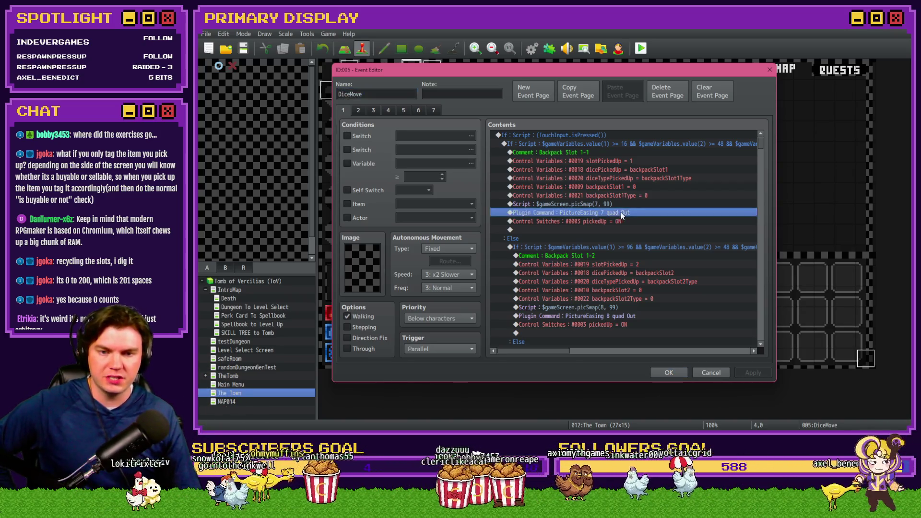
{"action": "left_click", "coordinate": [621, 221]}
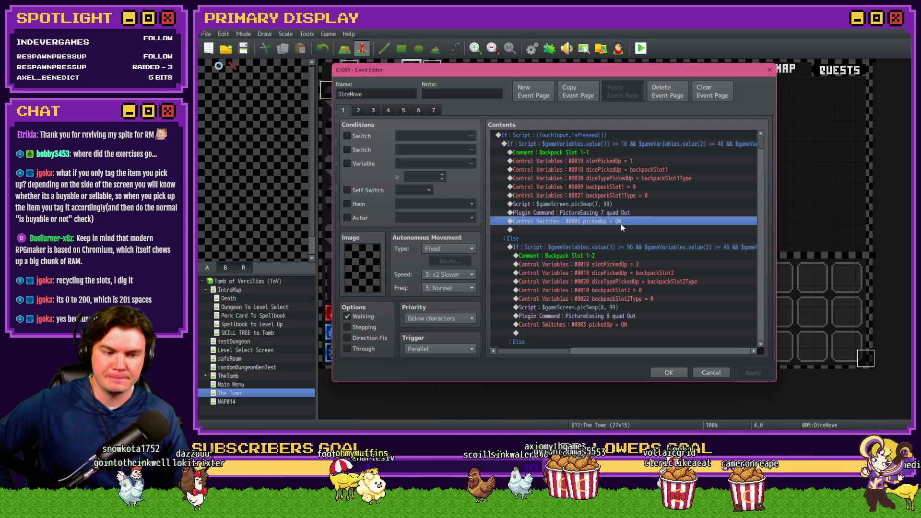
{"action": "left_click", "coordinate": [621, 162]}
{"action": "left_click", "coordinate": [623, 164]}
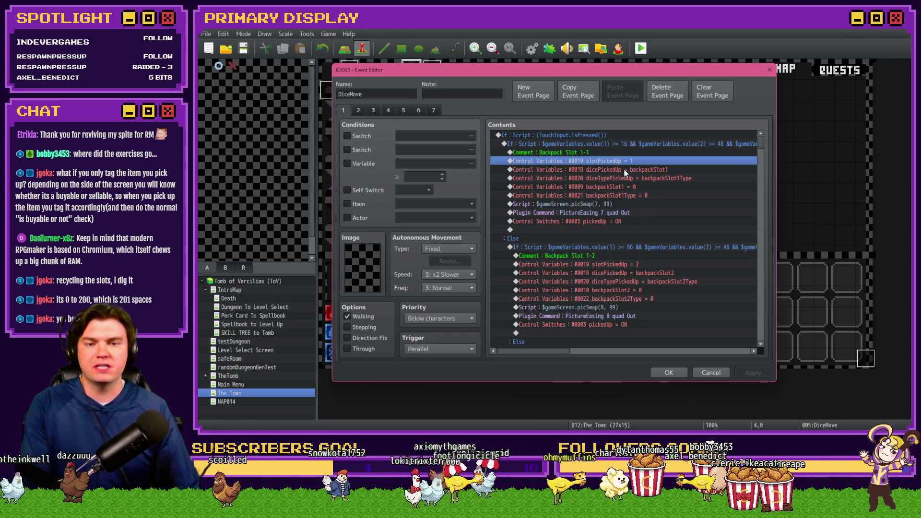
Show page 5 of DiceMove, from the Quick-Sell comment down to its picture #45 erase and switch resets
{"action": "left_click", "coordinate": [405, 110]}
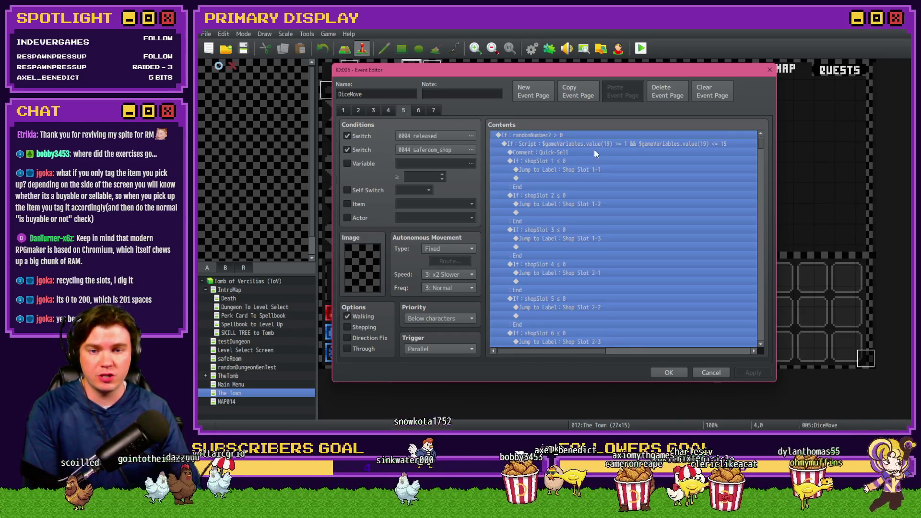
{"action": "left_click", "coordinate": [595, 152]}
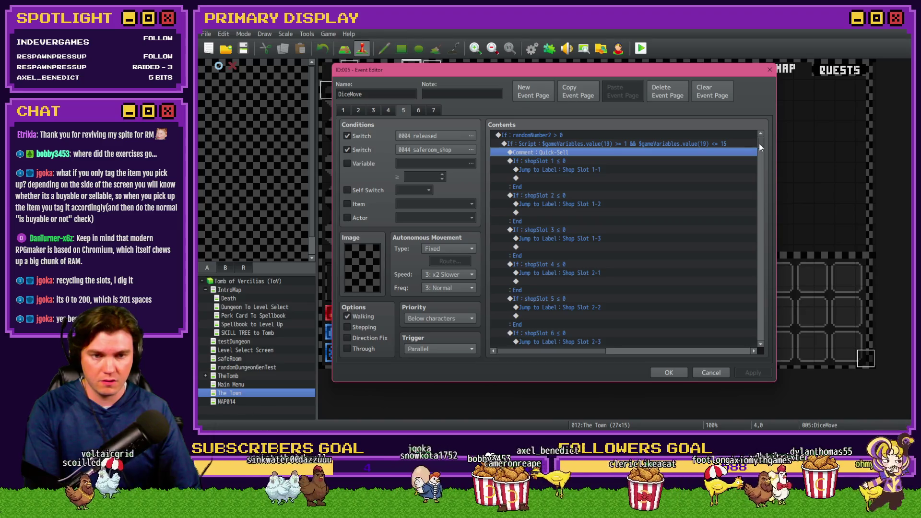
{"action": "left_click_drag", "start_coordinate": [759, 143], "coordinate": [759, 342]}
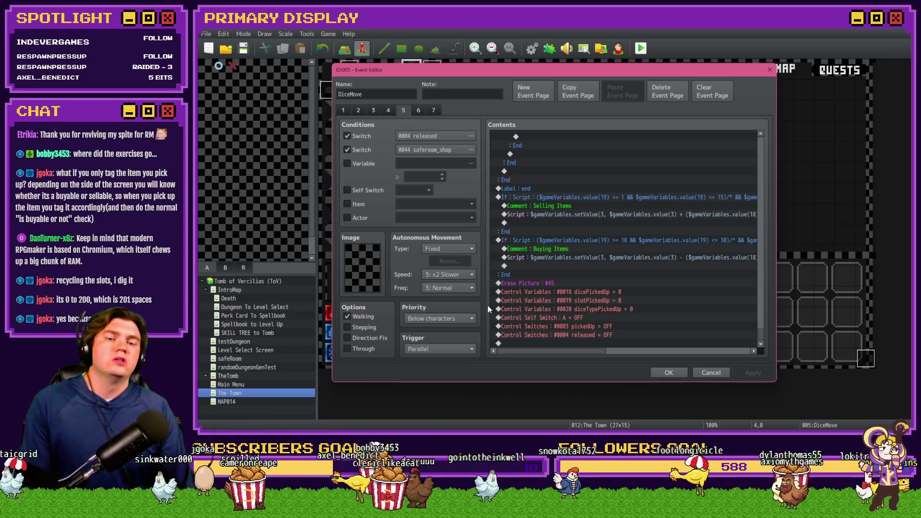
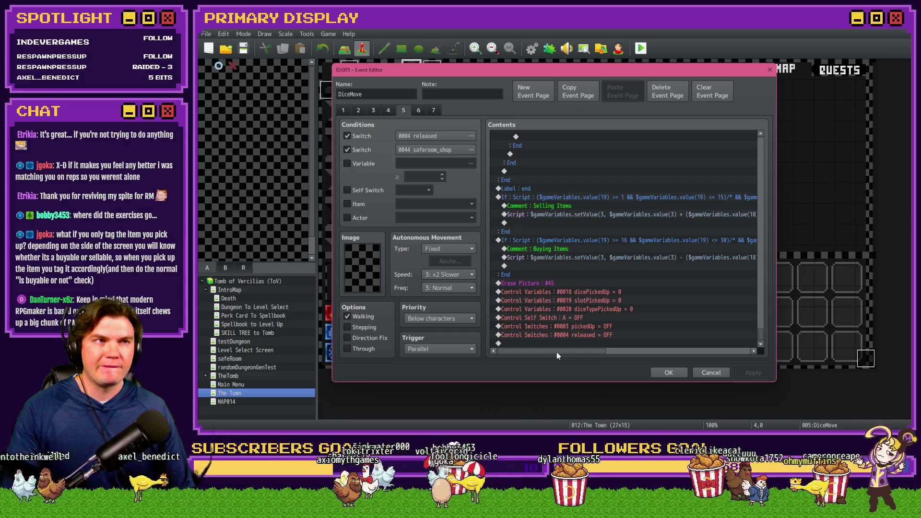
Show DiceMove's page 1 and select its $gameScreen.picSwap(7, 99) script line
{"action": "mouse_move", "coordinate": [557, 353]}
{"action": "left_mouse_down"}
{"action": "mouse_move", "coordinate": [595, 357]}
{"action": "mouse_move", "coordinate": [542, 354]}
{"action": "left_mouse_up"}
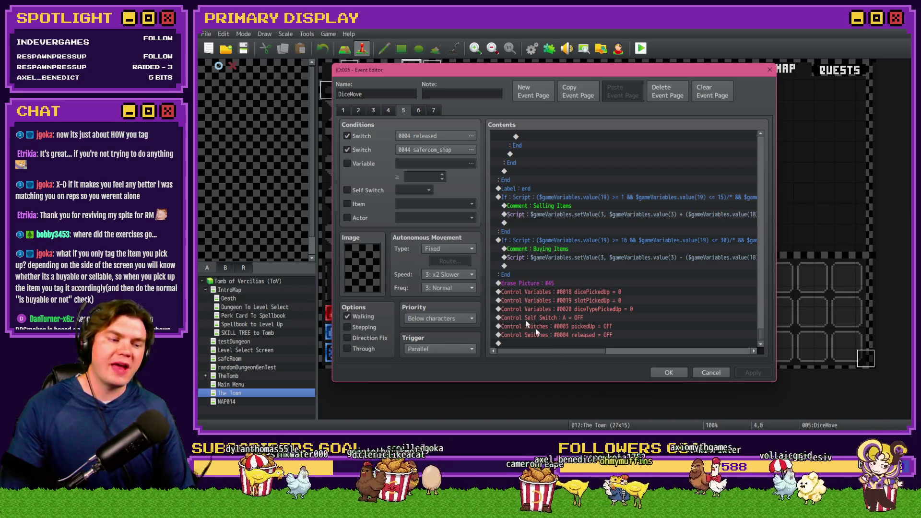
{"action": "left_click", "coordinate": [342, 110]}
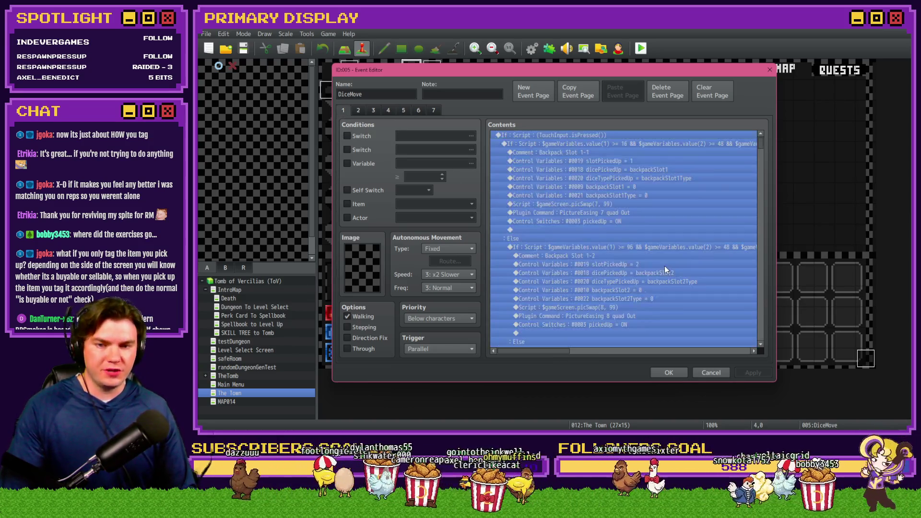
{"action": "left_click", "coordinate": [600, 204]}
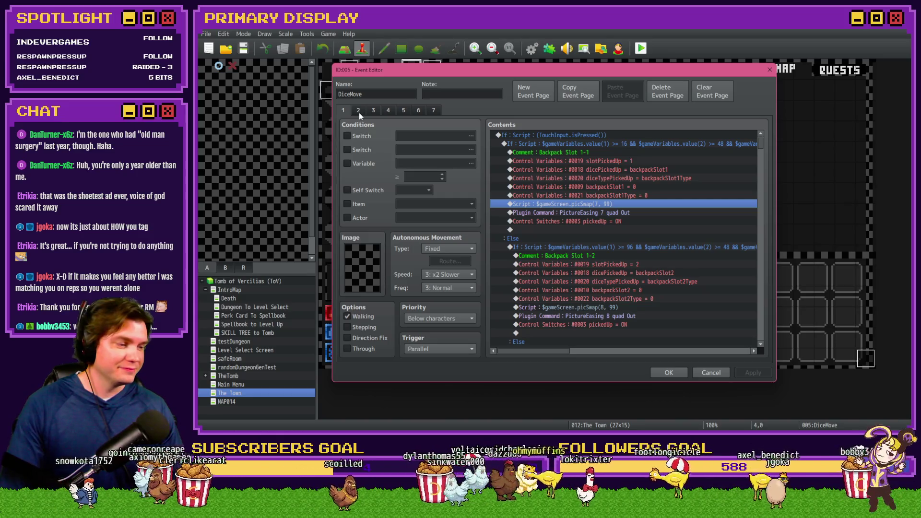
Go through DiceMove pages 4 and 5 and scroll to the end of page 5's contents
{"action": "left_click", "coordinate": [389, 111]}
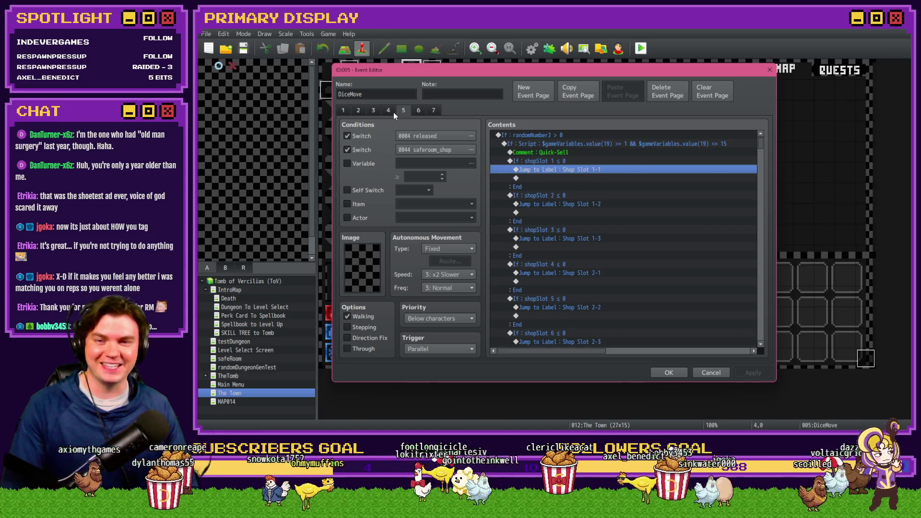
{"action": "left_click", "coordinate": [392, 111]}
{"action": "mouse_move", "coordinate": [761, 144]}
{"action": "left_mouse_down"}
{"action": "mouse_move", "coordinate": [767, 328]}
{"action": "mouse_move", "coordinate": [759, 336]}
{"action": "left_mouse_up"}
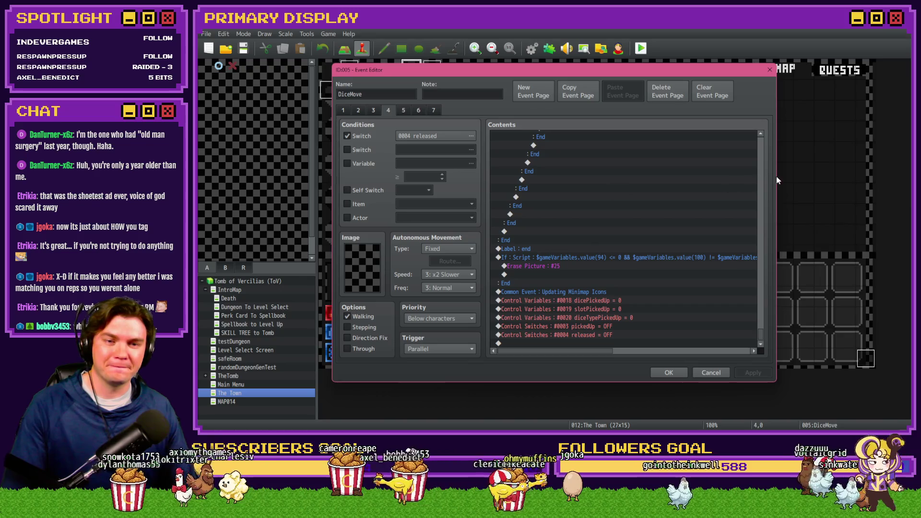
{"action": "left_click", "coordinate": [403, 112]}
{"action": "scroll", "coordinate": [758, 264], "scroll_direction": "down", "scroll_amount": 3}
{"action": "scroll", "coordinate": [759, 265], "scroll_direction": "down", "scroll_amount": 10}
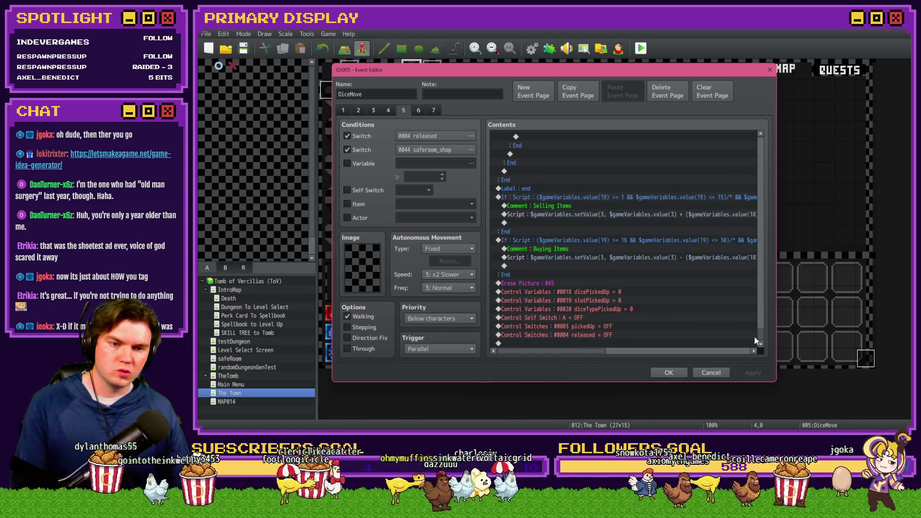
{"action": "scroll", "coordinate": [762, 329], "scroll_direction": "up", "scroll_amount": 3}
{"action": "left_click_drag", "start_coordinate": [763, 329], "coordinate": [765, 183]}
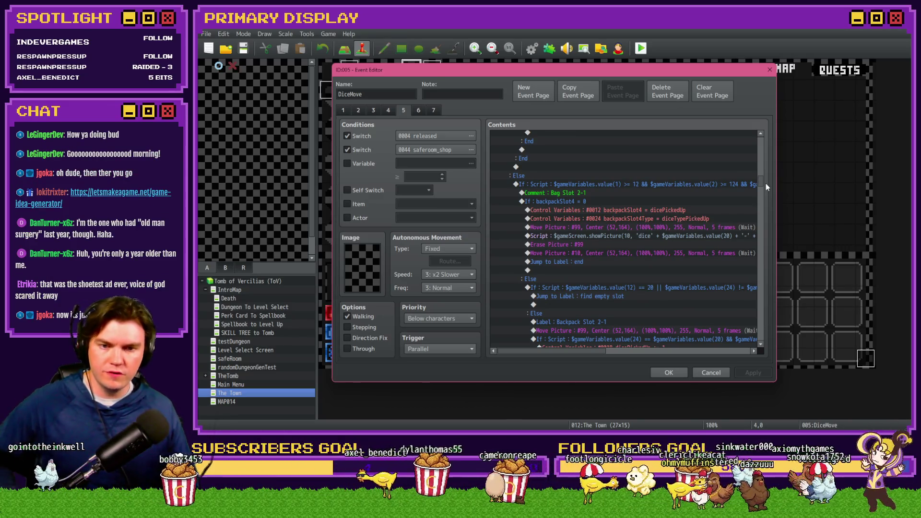
{"action": "scroll", "coordinate": [766, 183], "scroll_direction": "down", "scroll_amount": 3}
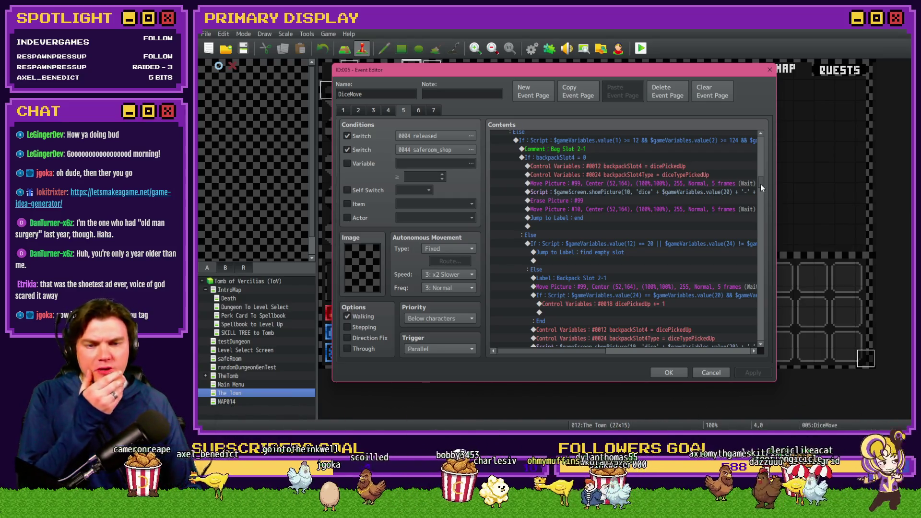
{"action": "scroll", "coordinate": [761, 183], "scroll_direction": "up", "scroll_amount": 3}
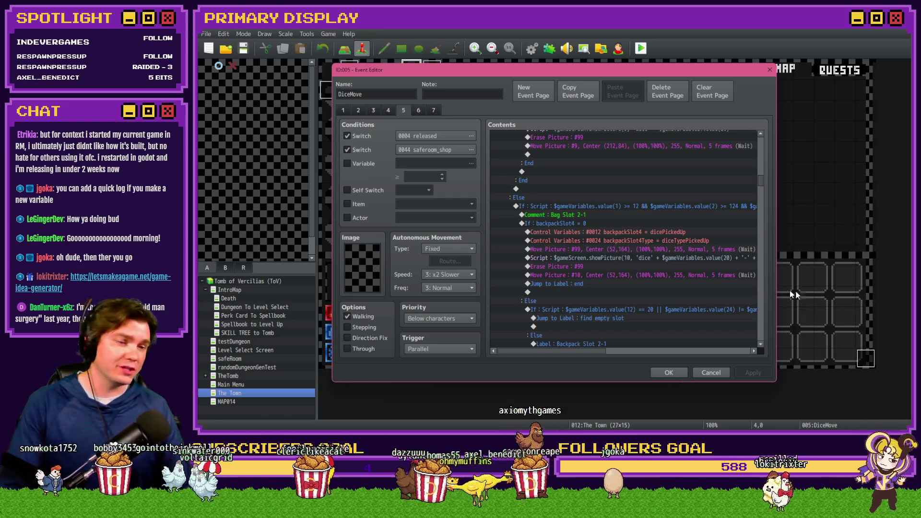
{"action": "key", "text": "alt+Tab"}
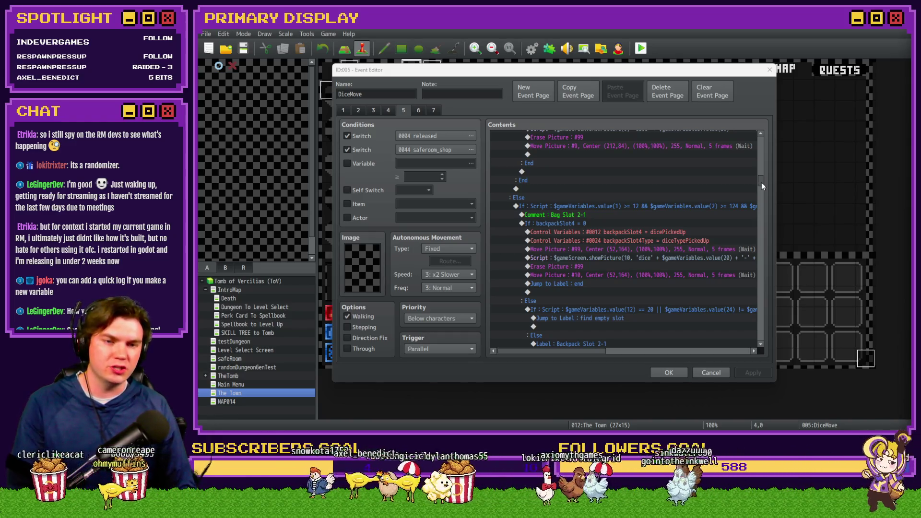
{"action": "left_click_drag", "start_coordinate": [762, 182], "coordinate": [767, 342]}
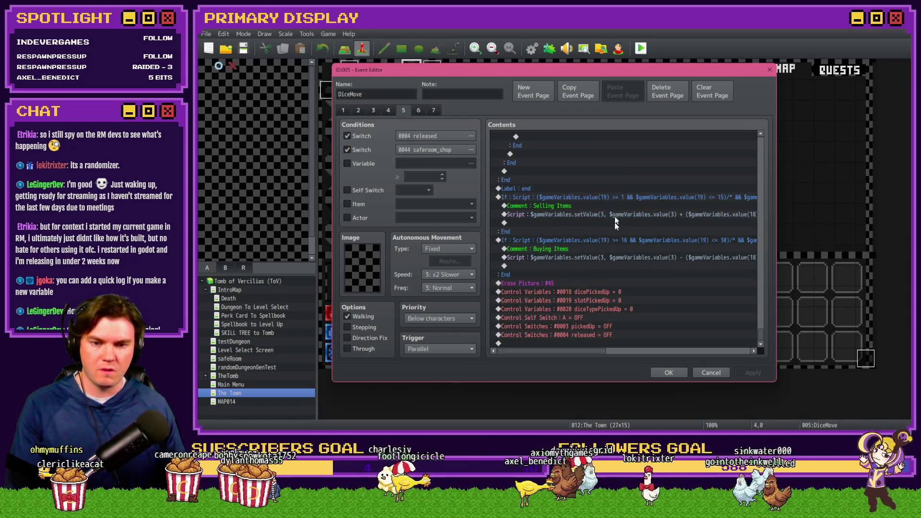
Remove the trailing comment marker from the selling branch's script condition
{"action": "mouse_move", "coordinate": [594, 352]}
{"action": "left_mouse_down"}
{"action": "mouse_move", "coordinate": [638, 352]}
{"action": "mouse_move", "coordinate": [586, 353]}
{"action": "left_mouse_up"}
{"action": "double_click", "coordinate": [570, 210]}
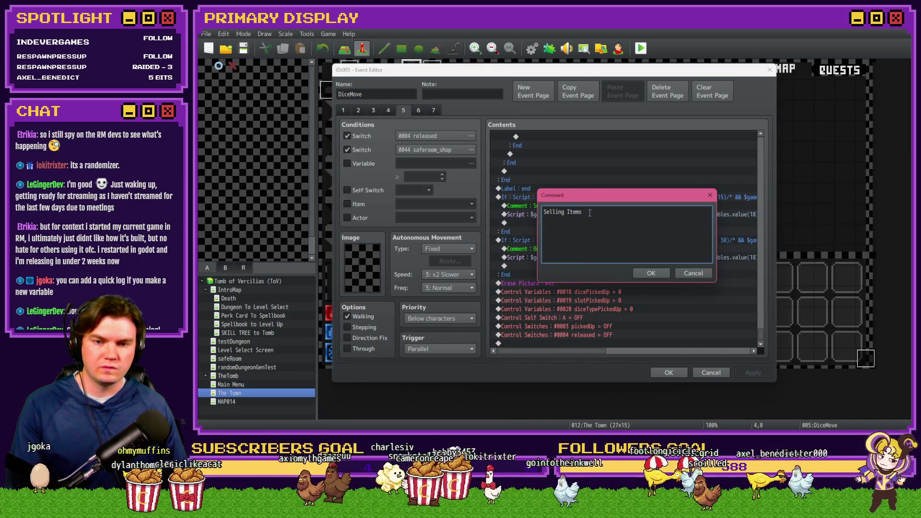
{"action": "left_click", "coordinate": [684, 272]}
{"action": "double_click", "coordinate": [680, 197]}
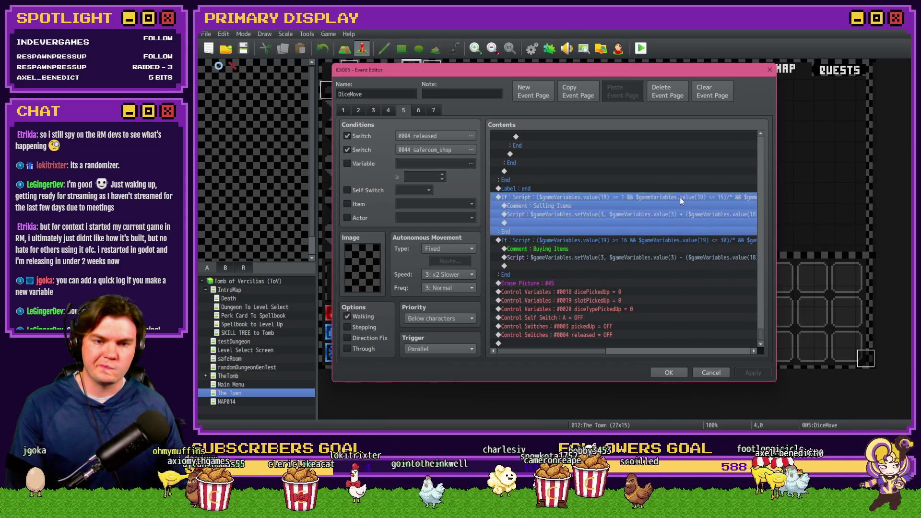
{"action": "left_click_drag", "start_coordinate": [687, 281], "coordinate": [712, 280]}
{"action": "left_click", "coordinate": [702, 280]}
{"action": "key", "text": "Delete"}
{"action": "key", "text": "Delete"}
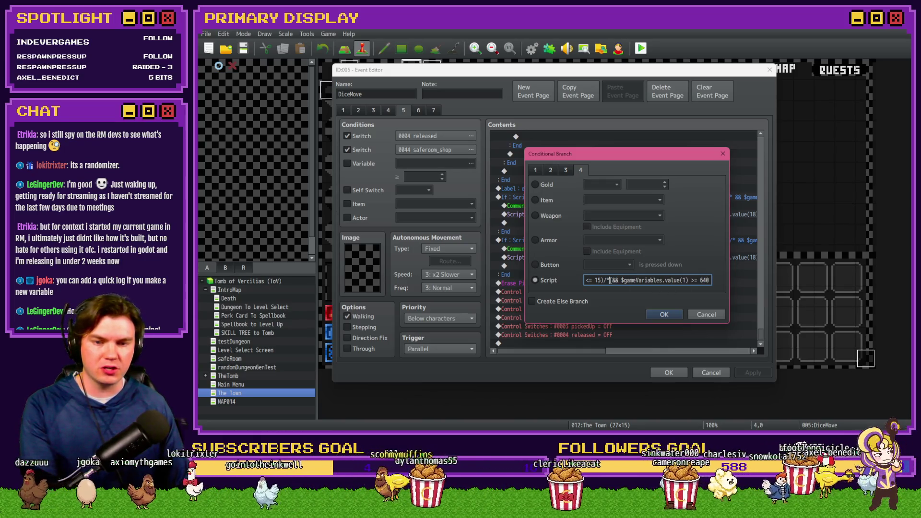
{"action": "left_click", "coordinate": [664, 314]}
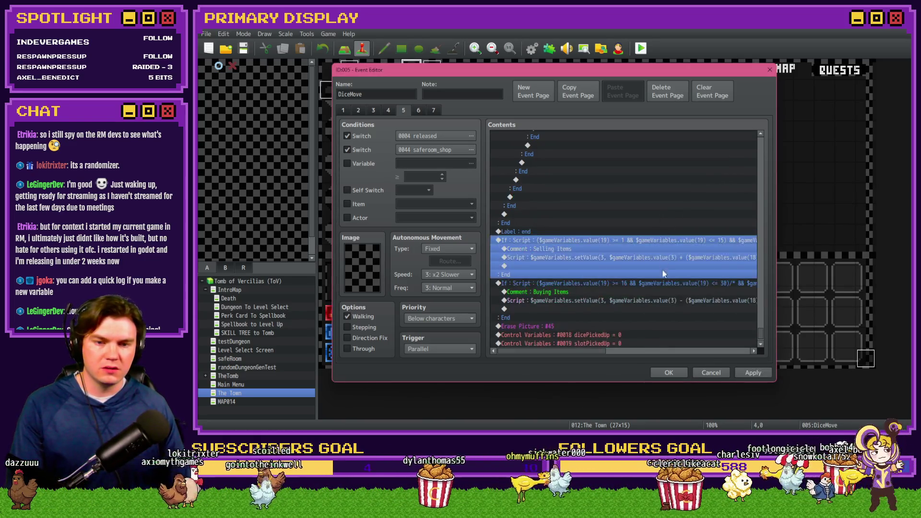
Remove the trailing comment marker from the buying branch's script condition
{"action": "double_click", "coordinate": [664, 283]}
{"action": "left_click", "coordinate": [684, 281]}
{"action": "key", "text": "BackSpace"}
{"action": "key", "text": "BackSpace"}
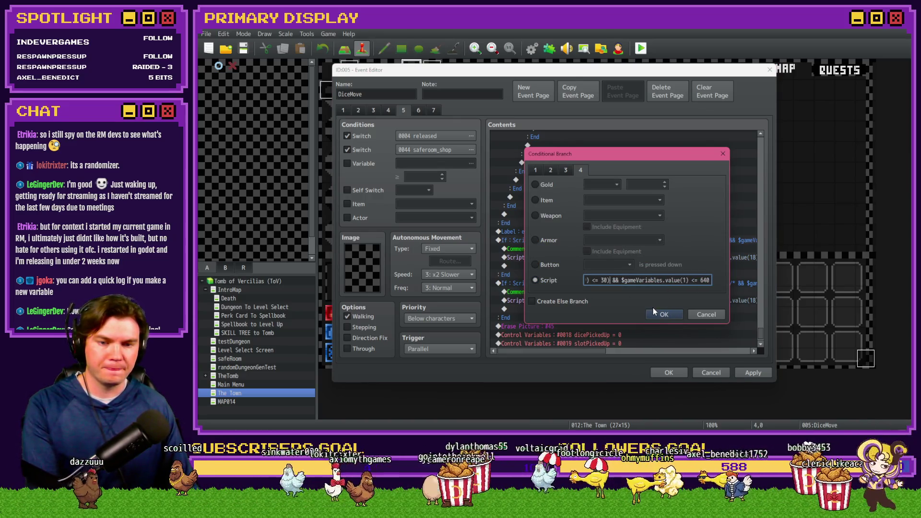
{"action": "left_click", "coordinate": [655, 314]}
{"action": "left_click", "coordinate": [593, 257]}
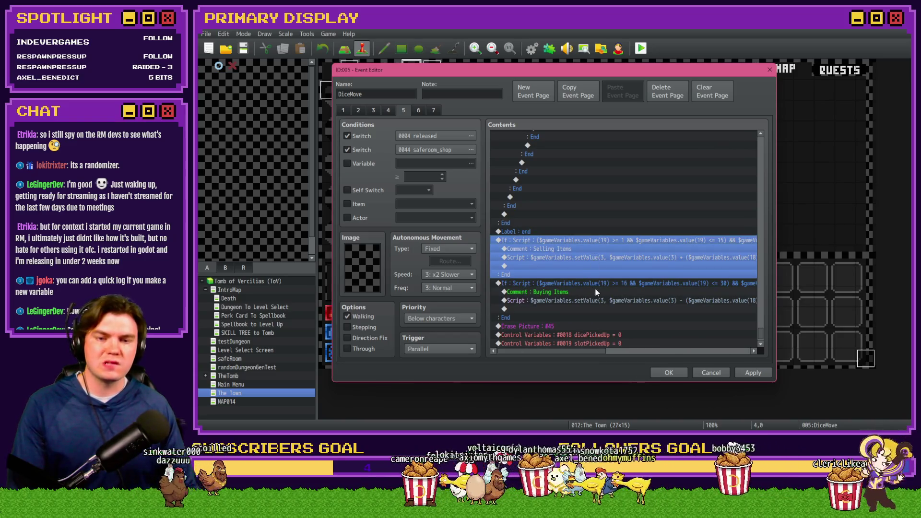
Prefix the Selling Items comment with 'Inventory to'
{"action": "left_click_drag", "start_coordinate": [577, 352], "coordinate": [583, 353]}
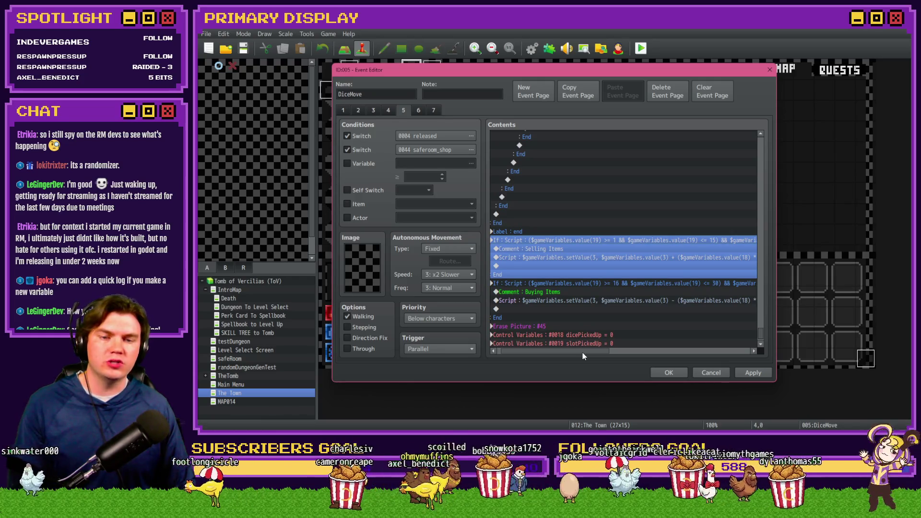
{"action": "mouse_move", "coordinate": [582, 353]}
{"action": "left_mouse_down"}
{"action": "mouse_move", "coordinate": [621, 358]}
{"action": "mouse_move", "coordinate": [580, 356]}
{"action": "left_mouse_up"}
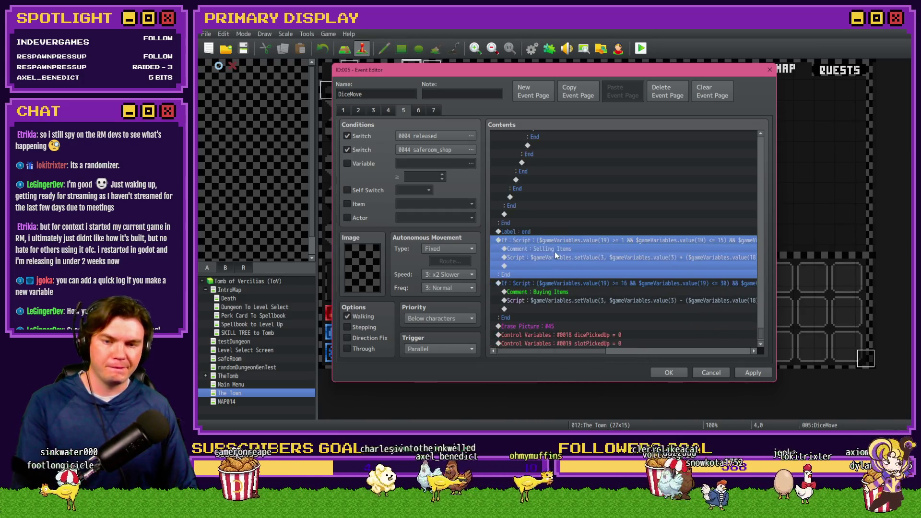
{"action": "double_click", "coordinate": [554, 250]}
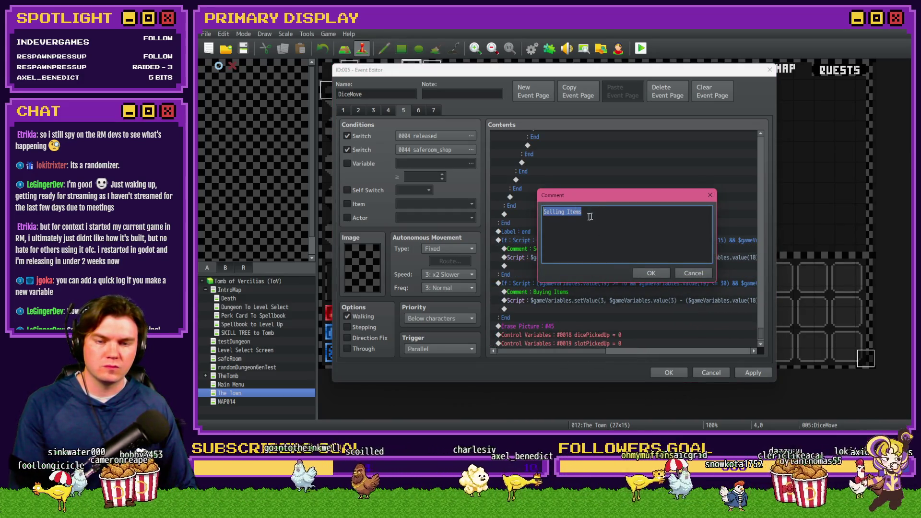
{"action": "left_click", "coordinate": [558, 212]}
{"action": "type", "text": "1nventory"}
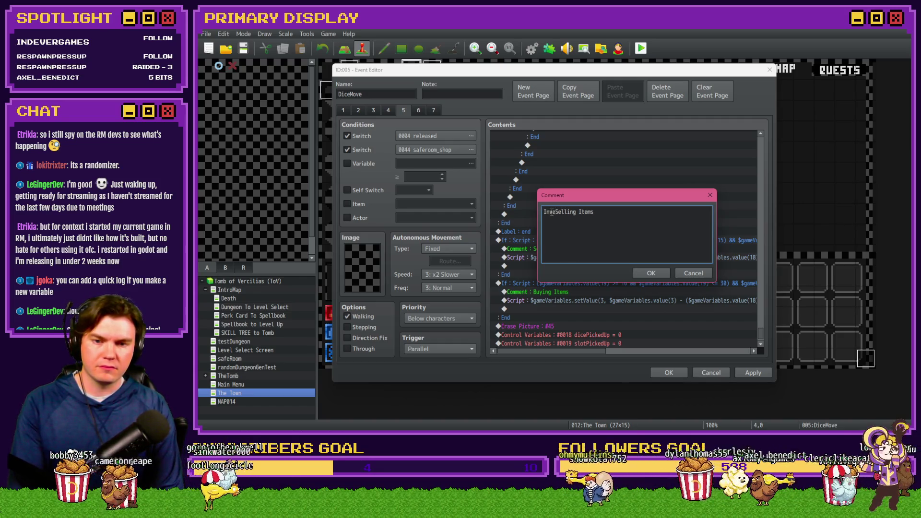
{"action": "type", "text": " to"}
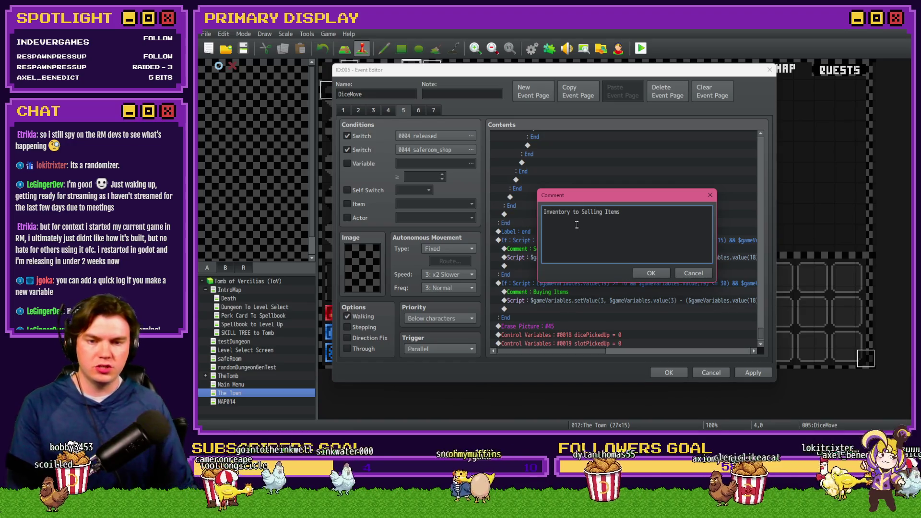
{"action": "left_click", "coordinate": [651, 273]}
Change the selling branch condition to value(1) <= 640
{"action": "left_click_drag", "start_coordinate": [594, 352], "coordinate": [635, 356]}
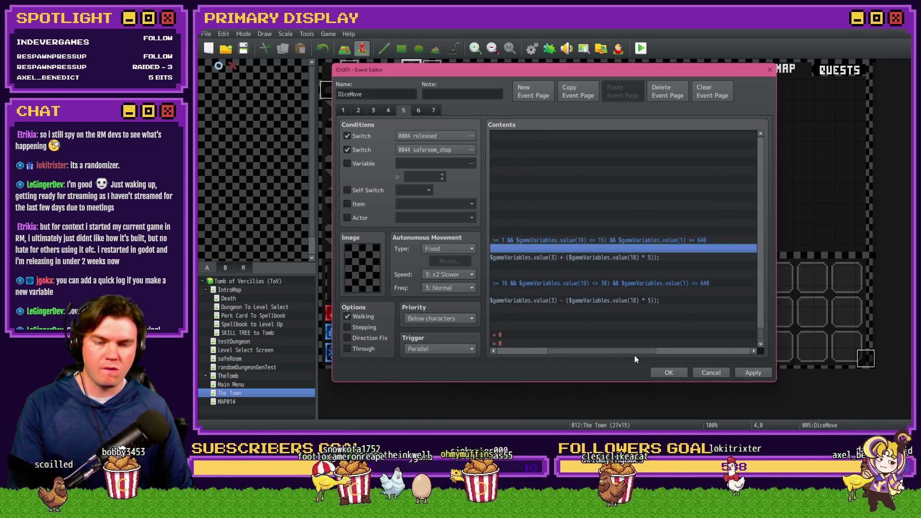
{"action": "double_click", "coordinate": [689, 240]}
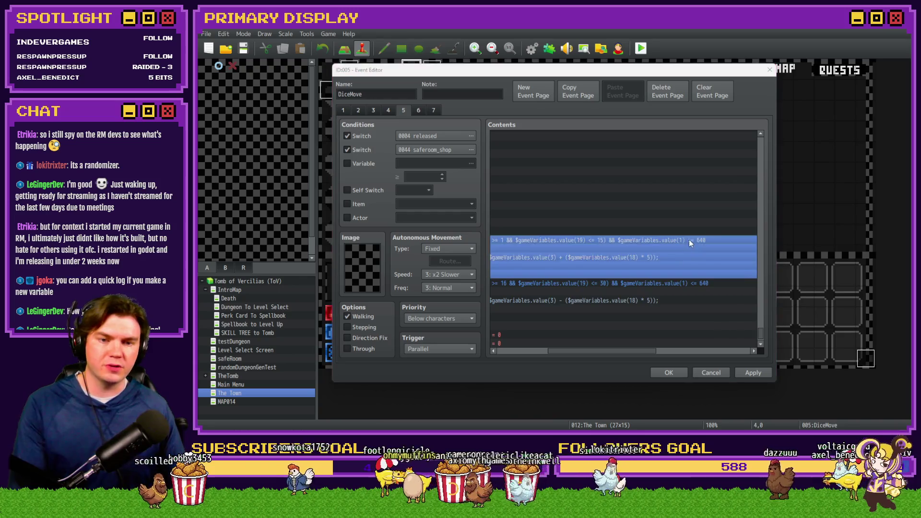
{"action": "left_click", "coordinate": [689, 279]}
{"action": "key", "text": "End"}
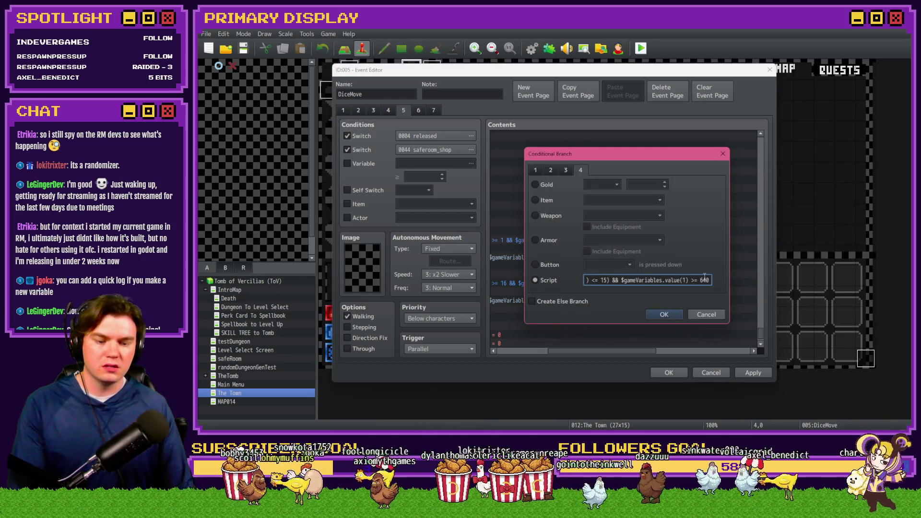
{"action": "key", "text": "Delete"}
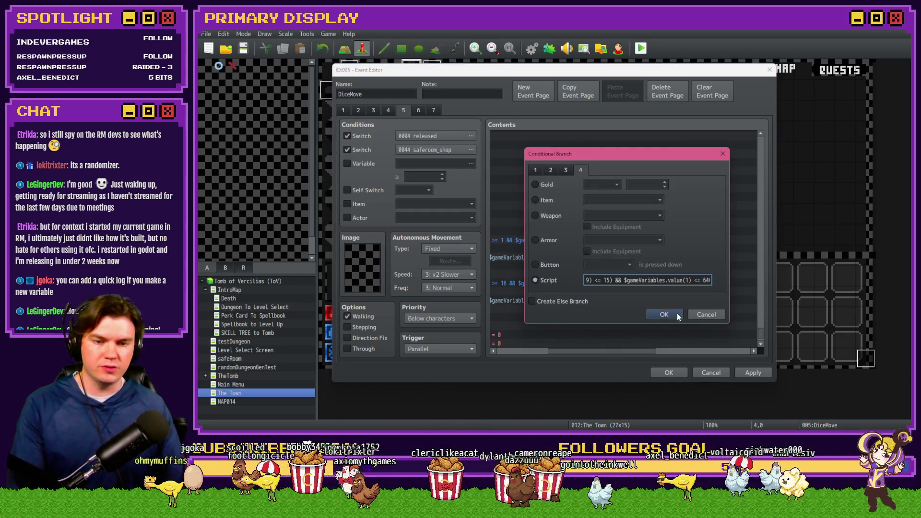
{"action": "left_click", "coordinate": [676, 314]}
Rename the comment to 'Inventory to Inventory - Selling Items'
{"action": "double_click", "coordinate": [571, 248]}
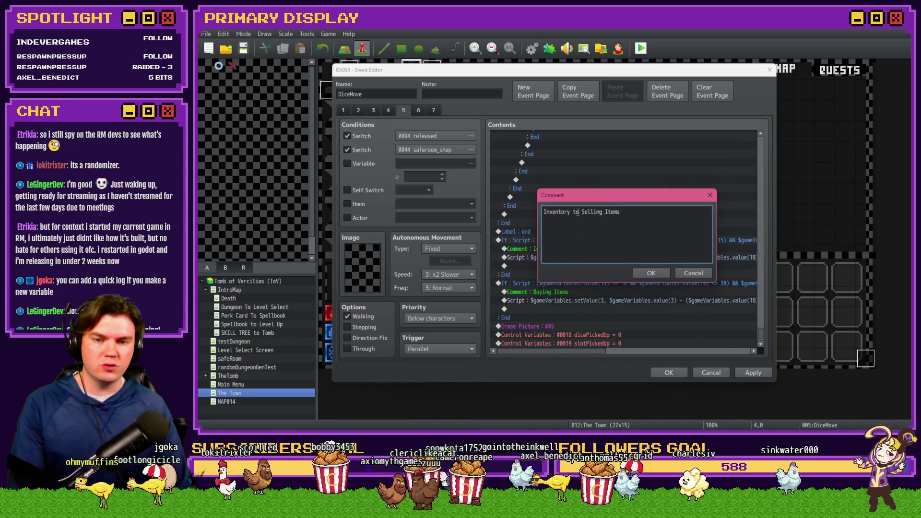
{"action": "type", "text": "Inventory"}
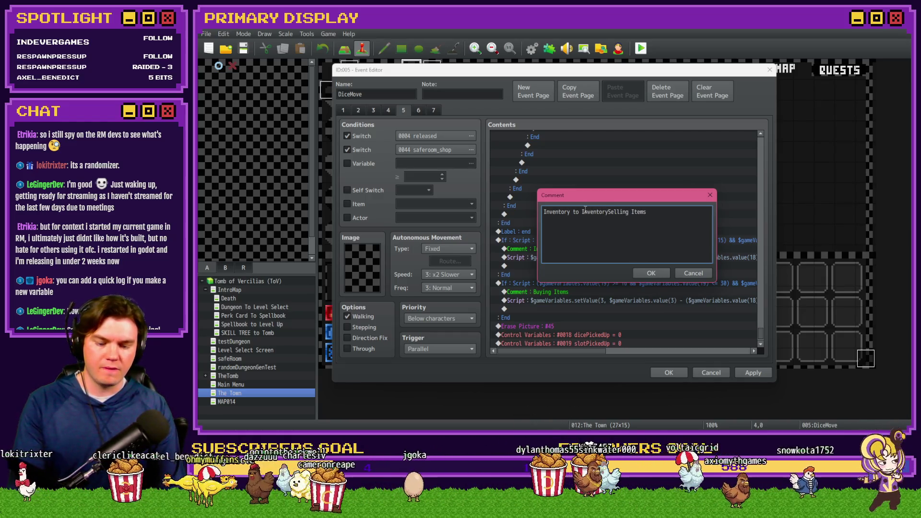
{"action": "type", "text": " -"}
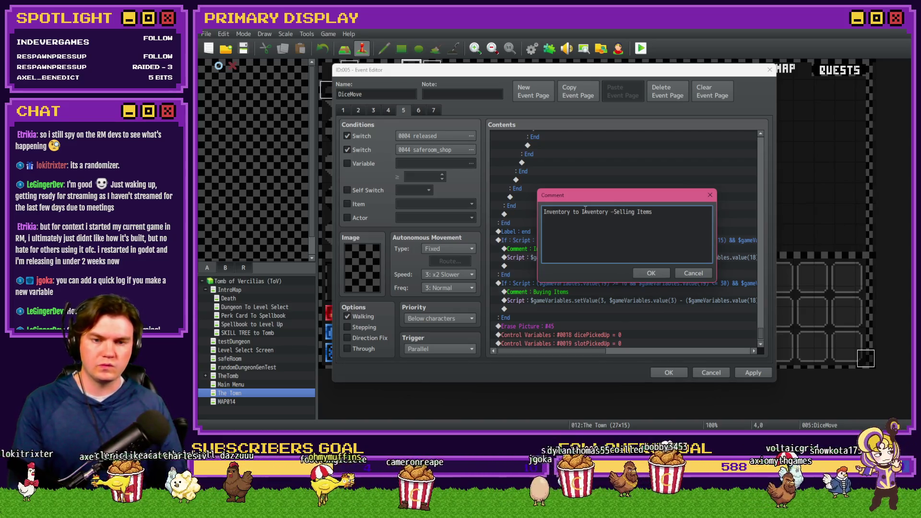
{"action": "left_click", "coordinate": [643, 273]}
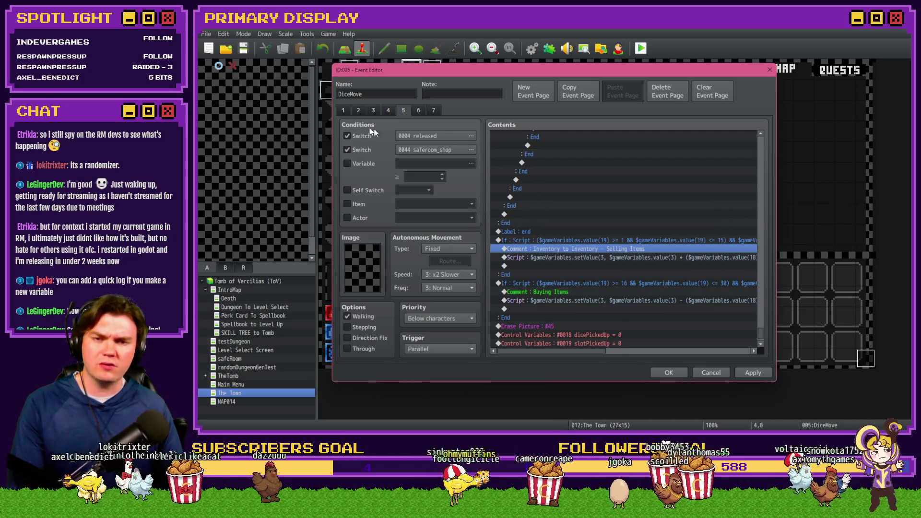
Review page 1's backpack and shop-slot pickup logic
{"action": "left_click", "coordinate": [343, 110]}
{"action": "left_click", "coordinate": [592, 197]}
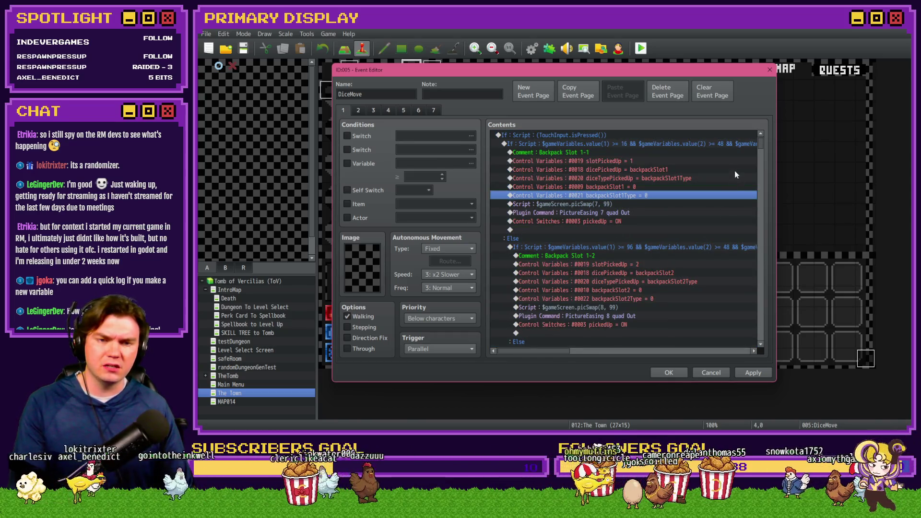
{"action": "left_click_drag", "start_coordinate": [761, 146], "coordinate": [763, 233]}
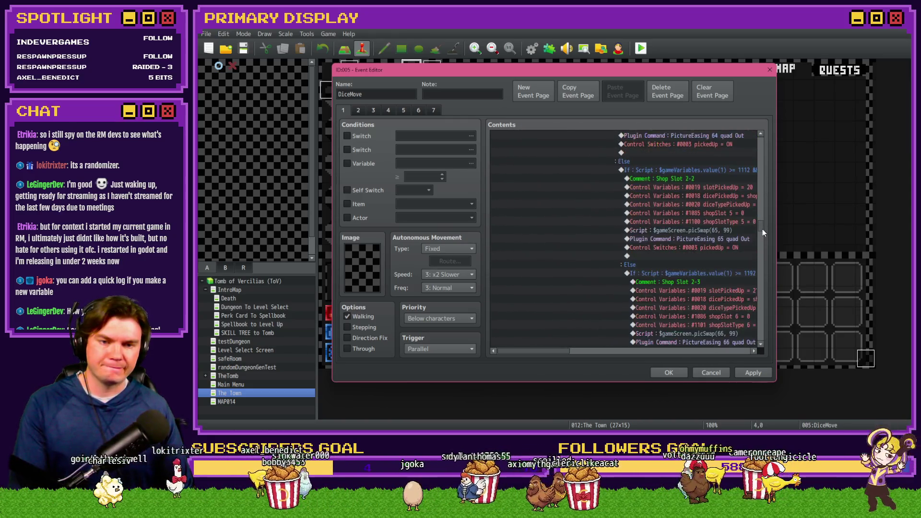
{"action": "scroll", "coordinate": [742, 247], "scroll_direction": "down", "scroll_amount": 3}
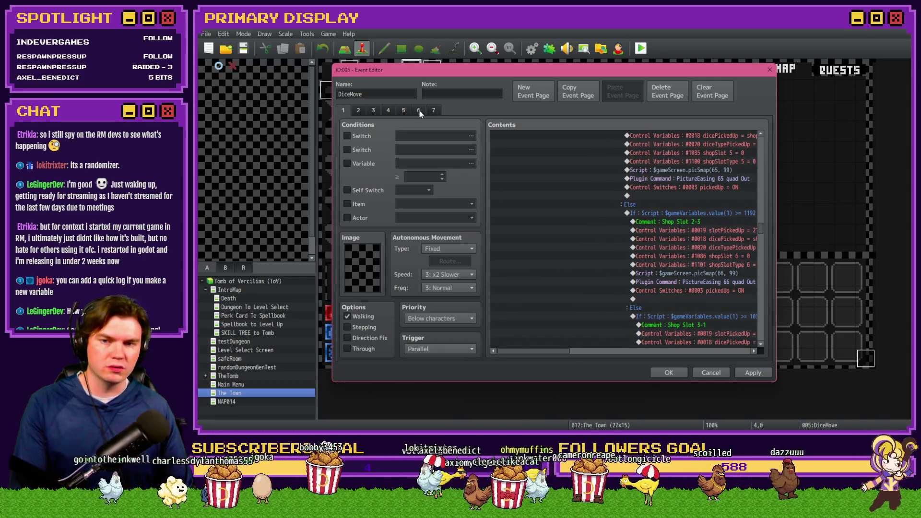
On page 5, add resets for diceTypePickedUp, Self Switch A, pickedUp and released, and confirm
{"action": "left_click", "coordinate": [404, 110]}
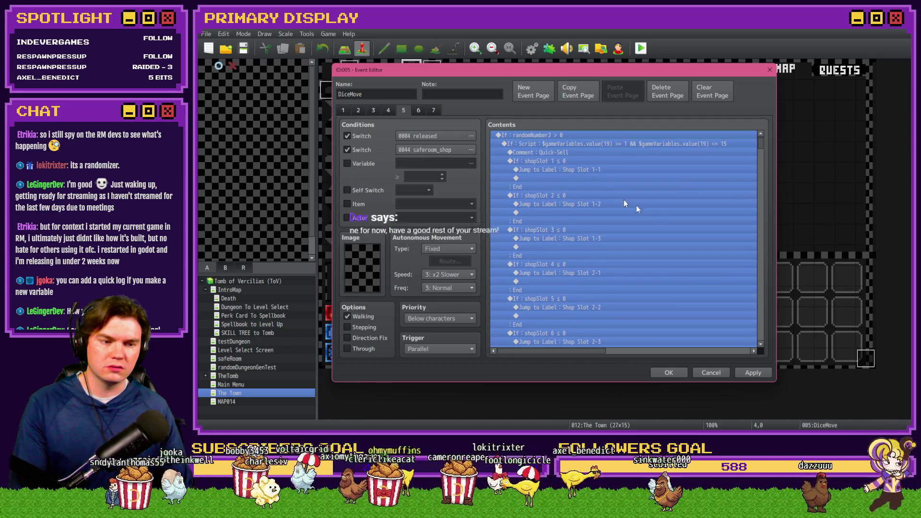
{"action": "left_click", "coordinate": [637, 211]}
{"action": "left_click_drag", "start_coordinate": [757, 148], "coordinate": [768, 353]}
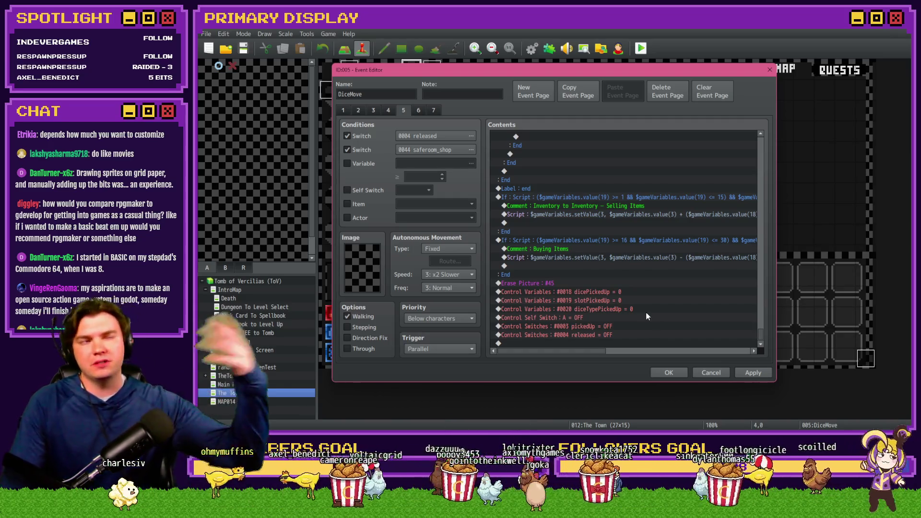
{"action": "left_click", "coordinate": [669, 373]}
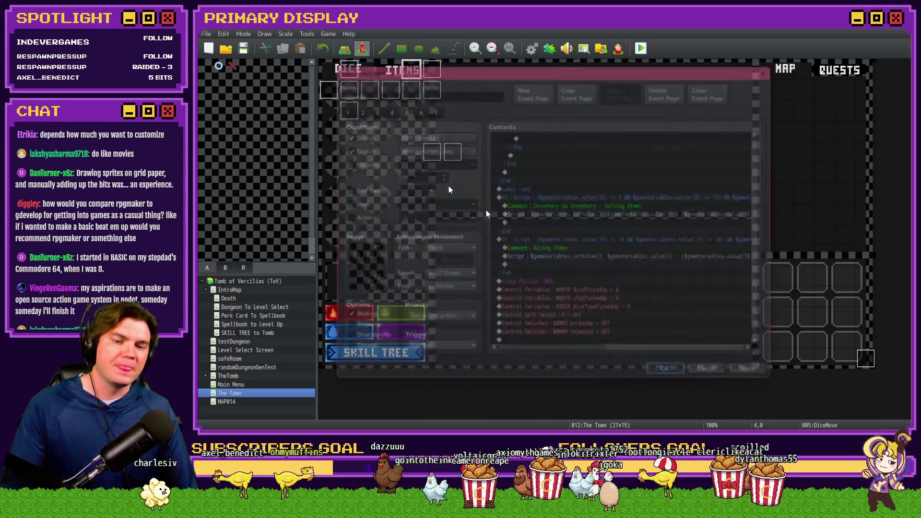
Save, then change randomNumber2's random range in common event 0009 Spawn Monsters/Items/Traps
{"action": "left_click", "coordinate": [245, 49]}
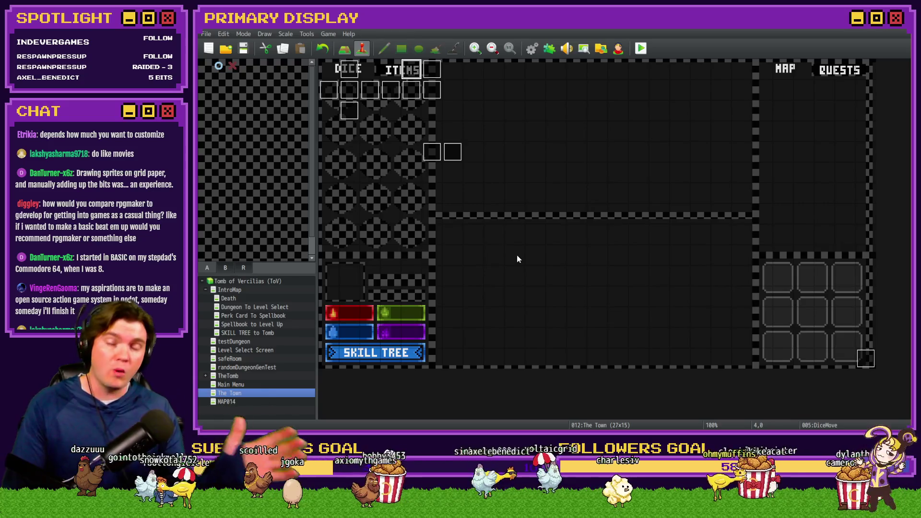
{"action": "left_click", "coordinate": [532, 48]}
{"action": "left_click", "coordinate": [339, 239]}
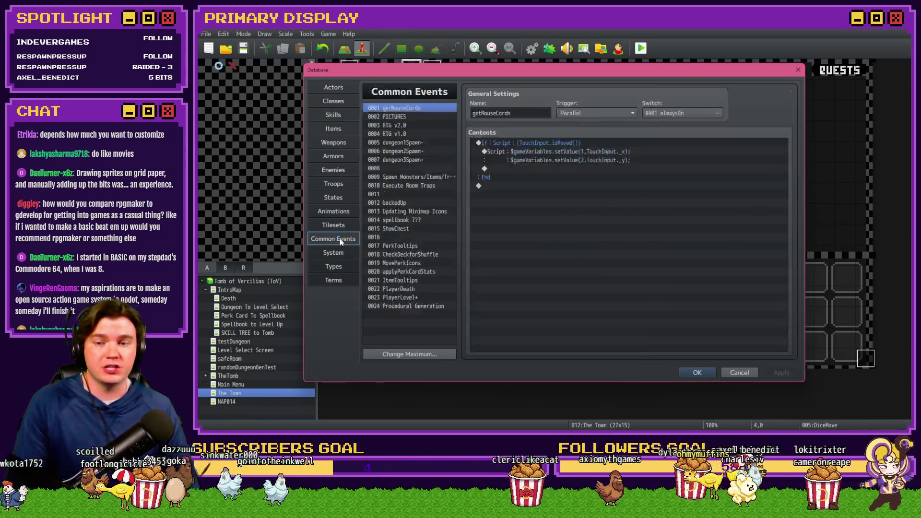
{"action": "left_click", "coordinate": [413, 176]}
{"action": "left_click", "coordinate": [618, 220]}
{"action": "double_click", "coordinate": [619, 220]}
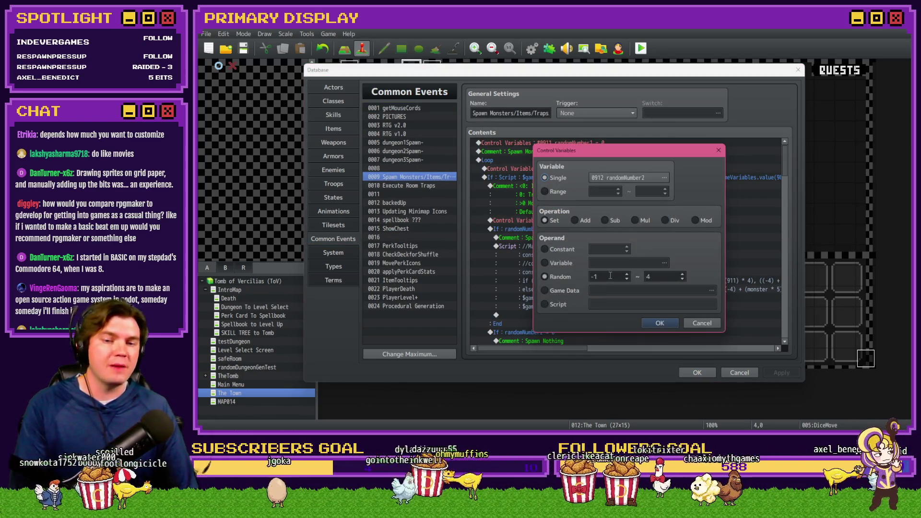
{"action": "left_click", "coordinate": [659, 322]}
Close the Database keeping changes and launch the playtest window
{"action": "left_click", "coordinate": [695, 372]}
{"action": "left_click", "coordinate": [519, 241]}
{"action": "mouse_move", "coordinate": [912, 183]}
{"action": "left_mouse_down"}
{"action": "mouse_move", "coordinate": [891, 159]}
{"action": "mouse_move", "coordinate": [529, 81]}
{"action": "left_mouse_up"}
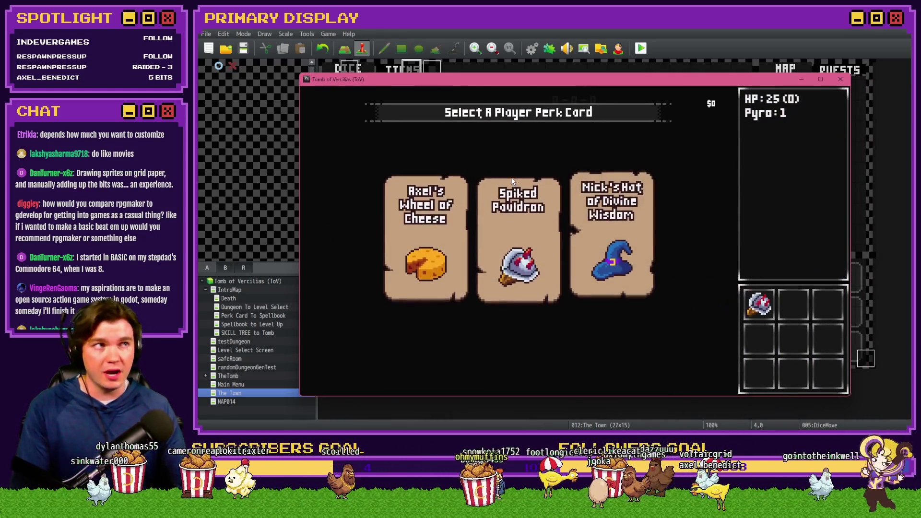
Pick a perk card, merge the red dice into a 4, and step into the Rubble Golem fight
{"action": "left_click", "coordinate": [512, 177]}
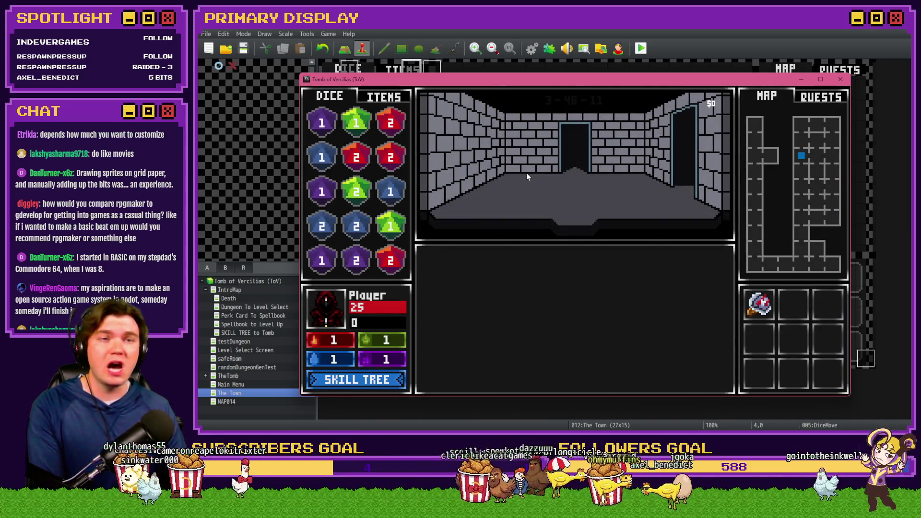
{"action": "mouse_move", "coordinate": [543, 195]}
{"action": "left_mouse_down"}
{"action": "mouse_move", "coordinate": [474, 259]}
{"action": "mouse_move", "coordinate": [334, 263]}
{"action": "mouse_move", "coordinate": [356, 260]}
{"action": "mouse_move", "coordinate": [324, 202]}
{"action": "mouse_move", "coordinate": [321, 226]}
{"action": "left_mouse_up"}
{"action": "mouse_move", "coordinate": [384, 203]}
{"action": "left_mouse_down"}
{"action": "mouse_move", "coordinate": [320, 161]}
{"action": "mouse_move", "coordinate": [390, 158]}
{"action": "left_mouse_up"}
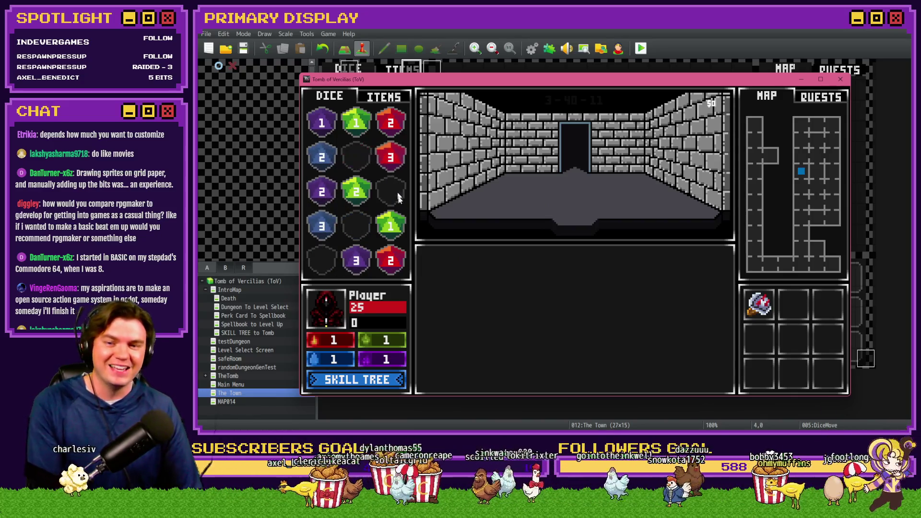
{"action": "left_click_drag", "start_coordinate": [391, 261], "coordinate": [390, 122]}
{"action": "left_click_drag", "start_coordinate": [391, 158], "coordinate": [392, 124]}
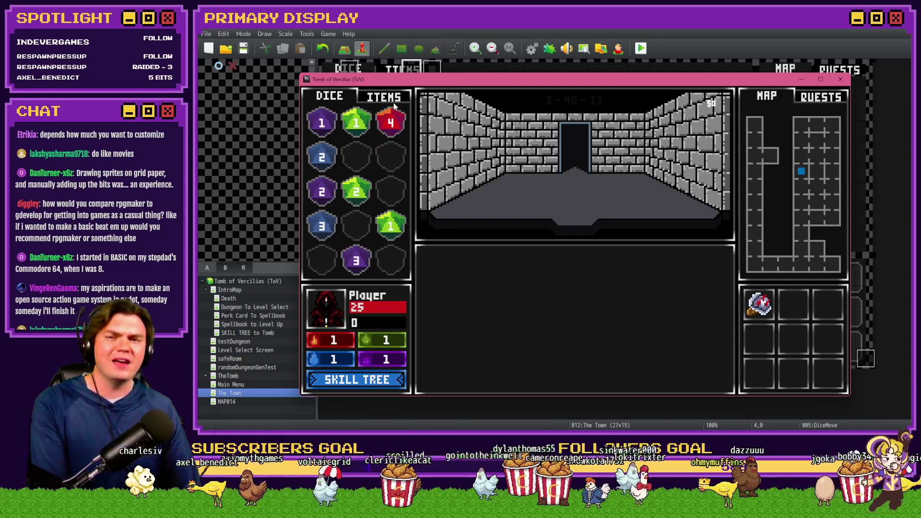
{"action": "left_click", "coordinate": [517, 215]}
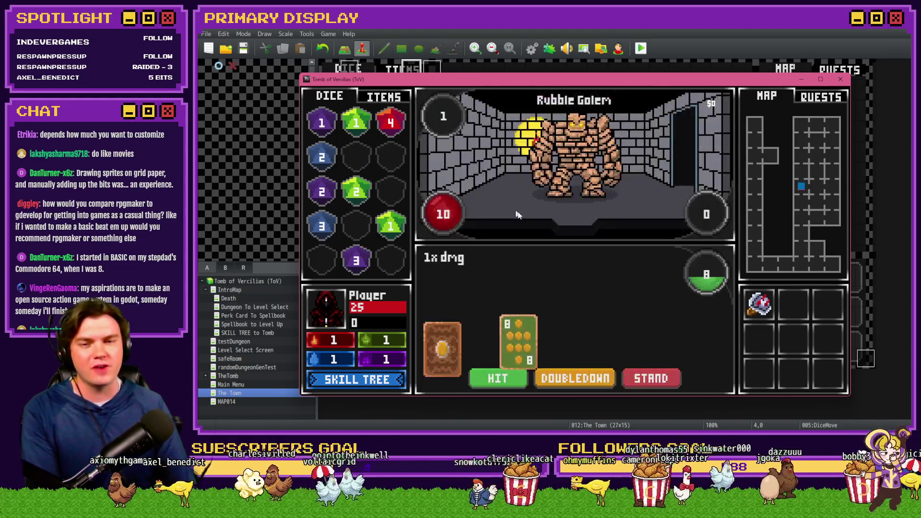
Beat the Rubble Golem with HIT and STAND rounds, then begin the Pyro Slime hand
{"action": "left_click", "coordinate": [507, 373]}
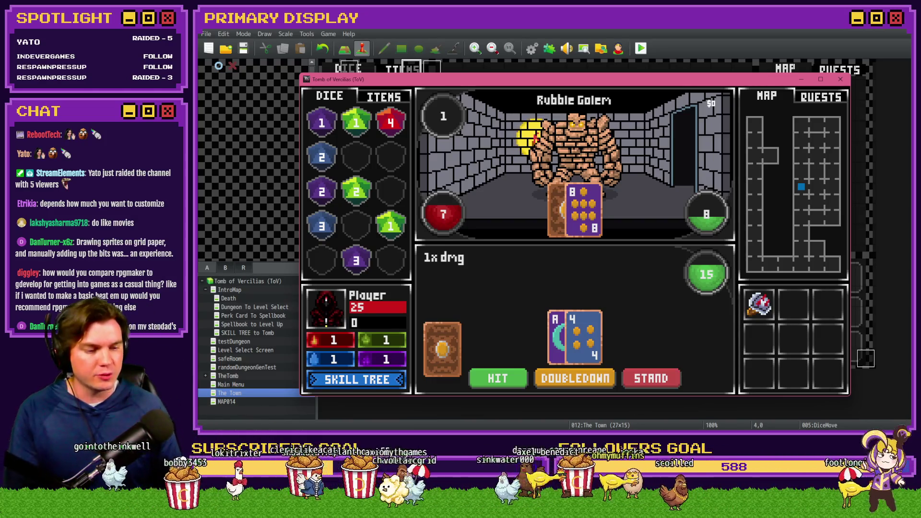
{"action": "key", "text": "alt+Tab"}
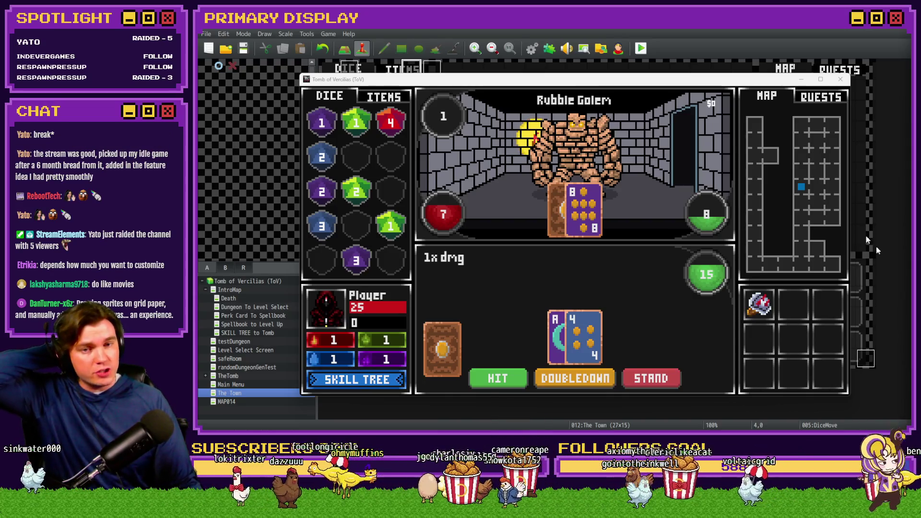
{"action": "left_click", "coordinate": [704, 82]}
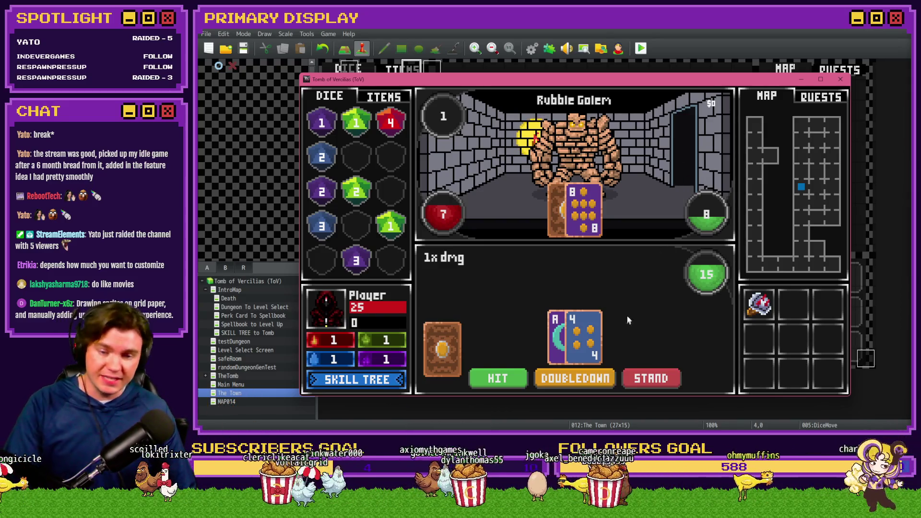
{"action": "left_click", "coordinate": [501, 384]}
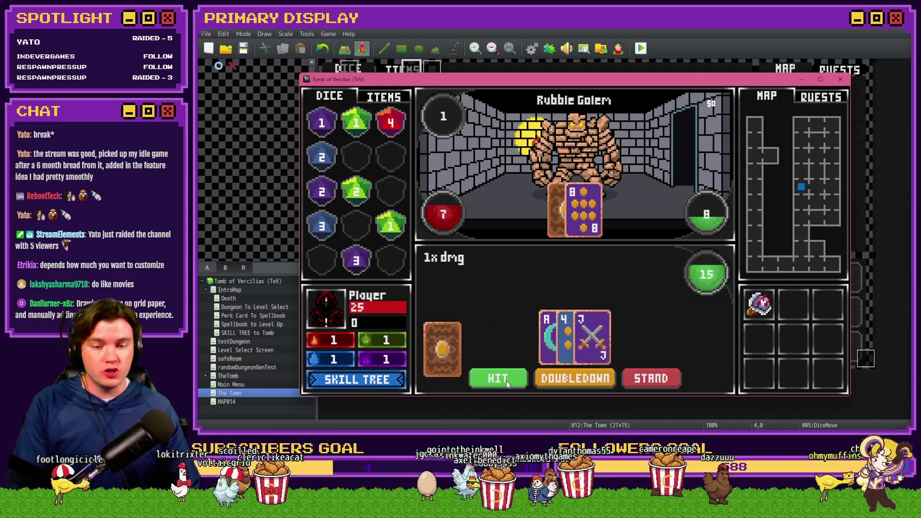
{"action": "left_click", "coordinate": [506, 381]}
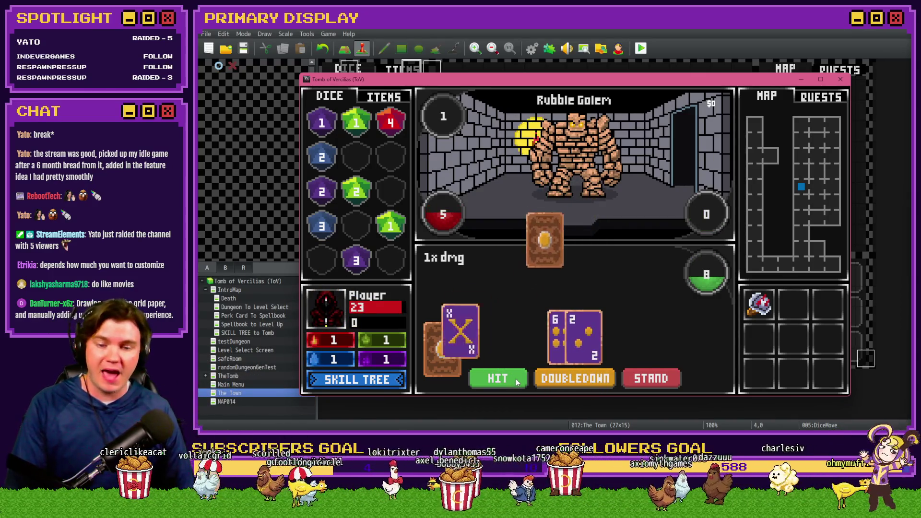
{"action": "left_click", "coordinate": [506, 380]}
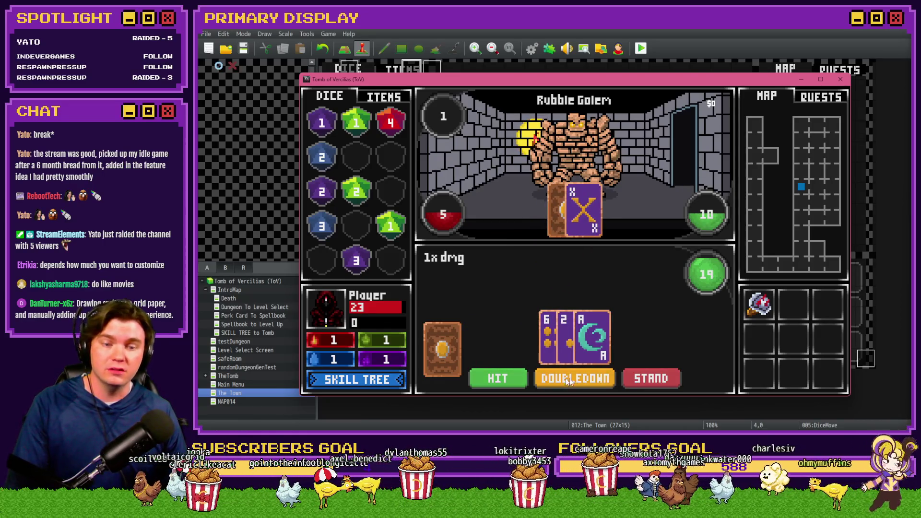
{"action": "left_click", "coordinate": [661, 379]}
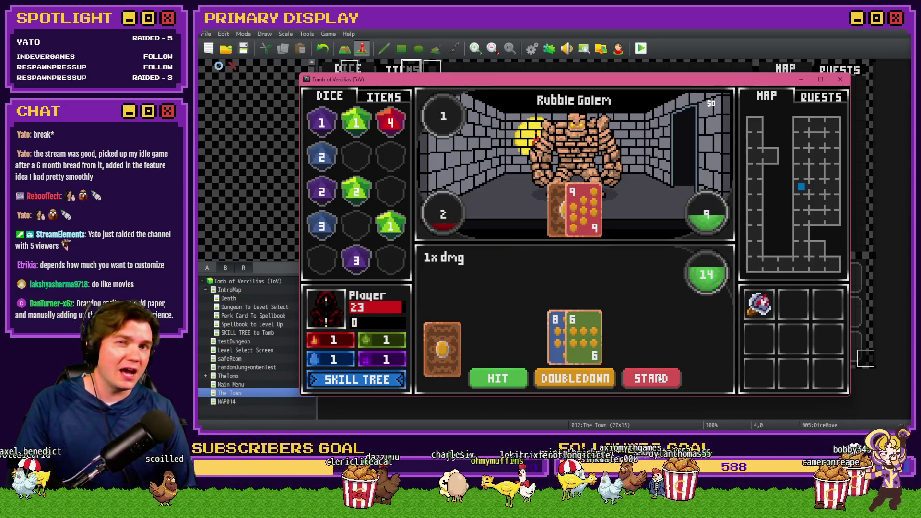
{"action": "left_click", "coordinate": [501, 380]}
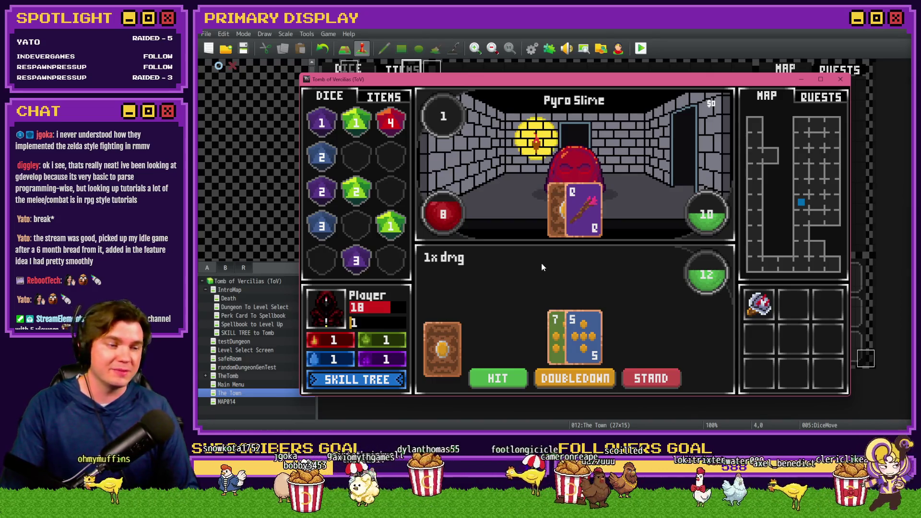
Hit three times and stand against the Pyro Slime, then hit in the next hand
{"action": "left_click", "coordinate": [503, 385]}
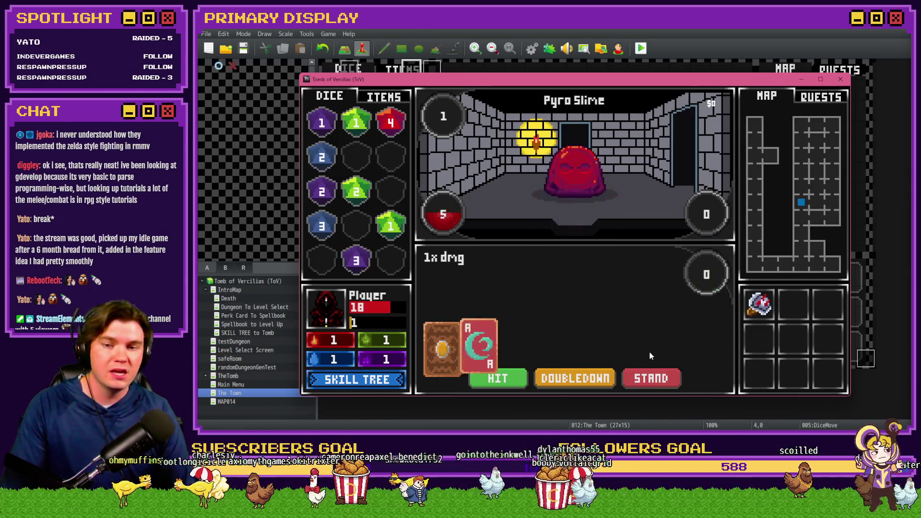
{"action": "left_click", "coordinate": [510, 382]}
{"action": "left_click", "coordinate": [512, 382]}
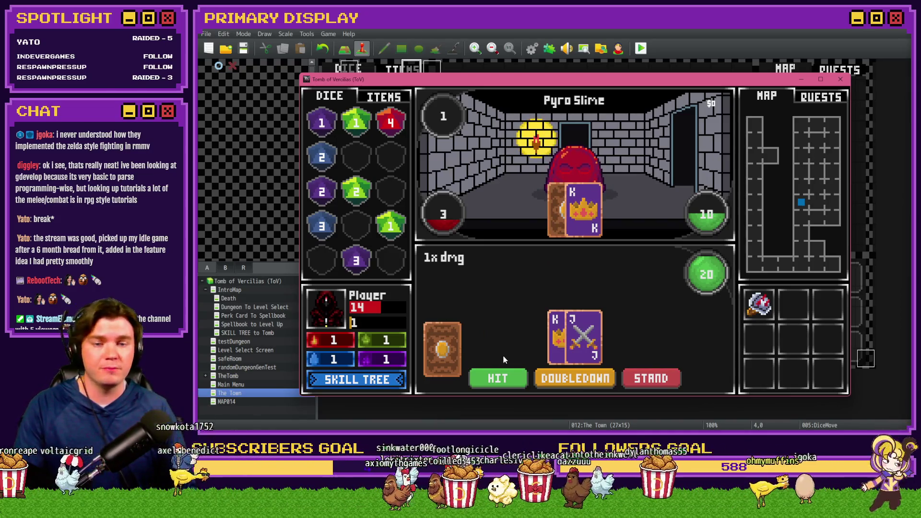
{"action": "left_click", "coordinate": [651, 377]}
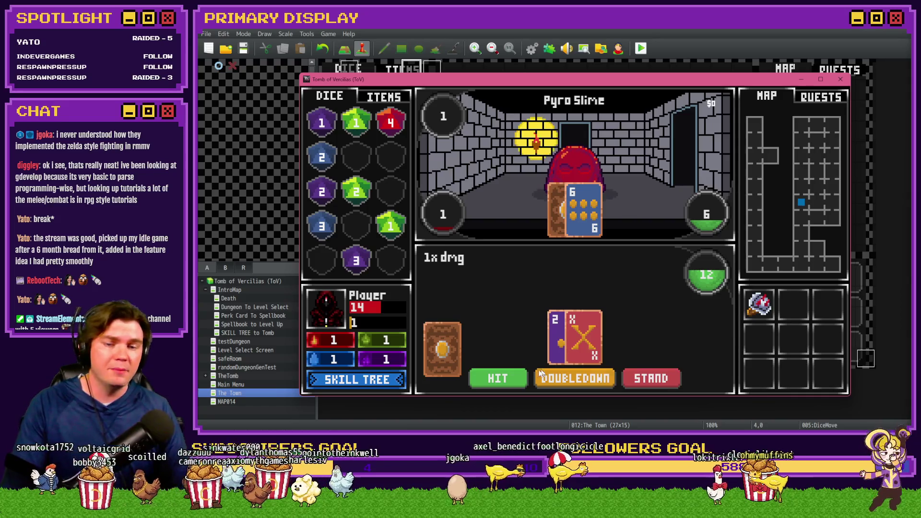
{"action": "left_click", "coordinate": [504, 378]}
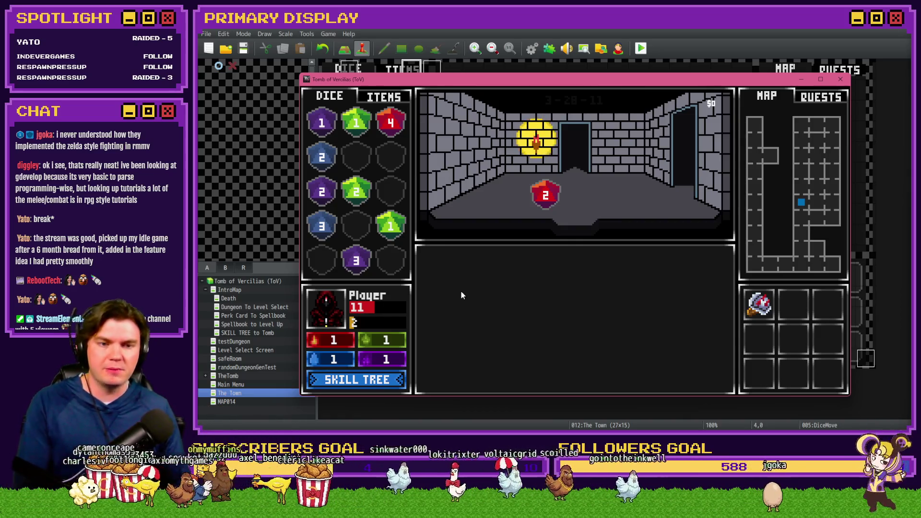
Step into the Elemental encounter and drink a Large Potion of Healing from ITEMS
{"action": "key", "text": "Up"}
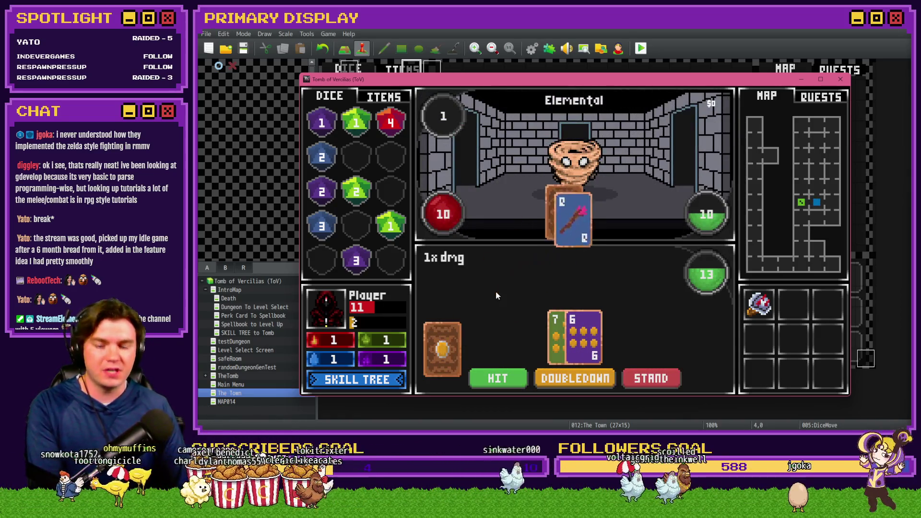
{"action": "left_click", "coordinate": [383, 97]}
{"action": "mouse_move", "coordinate": [370, 245]}
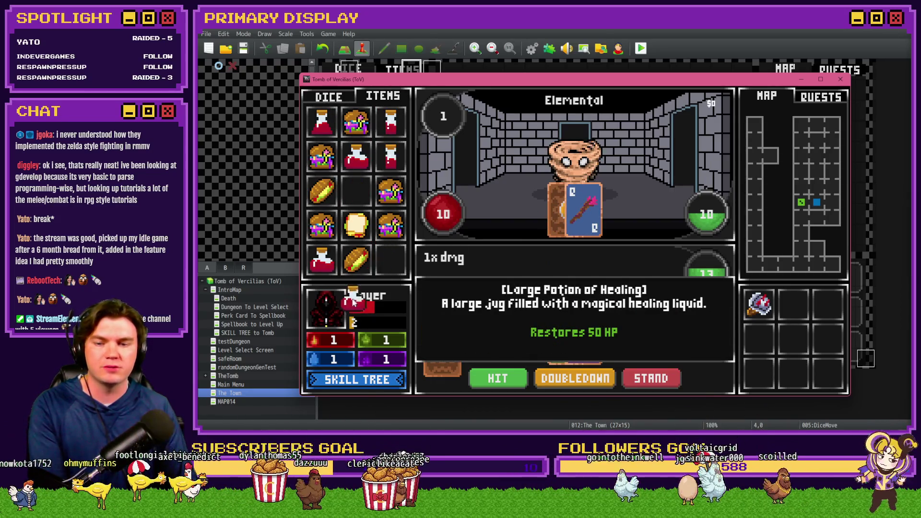
{"action": "left_click", "coordinate": [356, 192]}
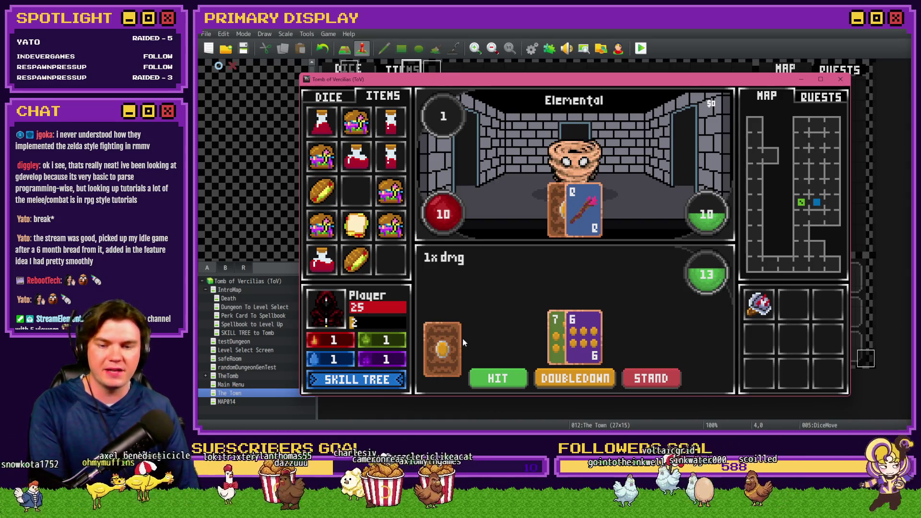
Hit once and stand, then close the playtest window
{"action": "left_click", "coordinate": [495, 378]}
{"action": "left_click", "coordinate": [646, 378]}
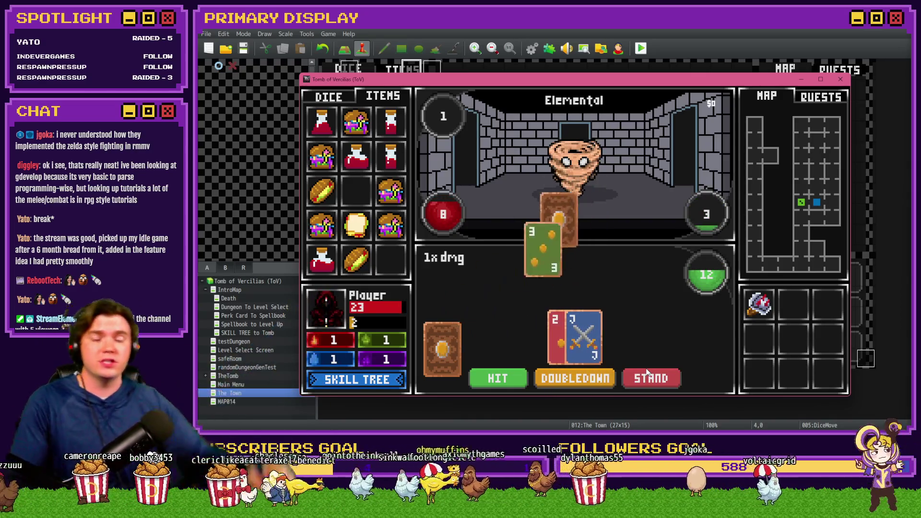
{"action": "left_click", "coordinate": [841, 81]}
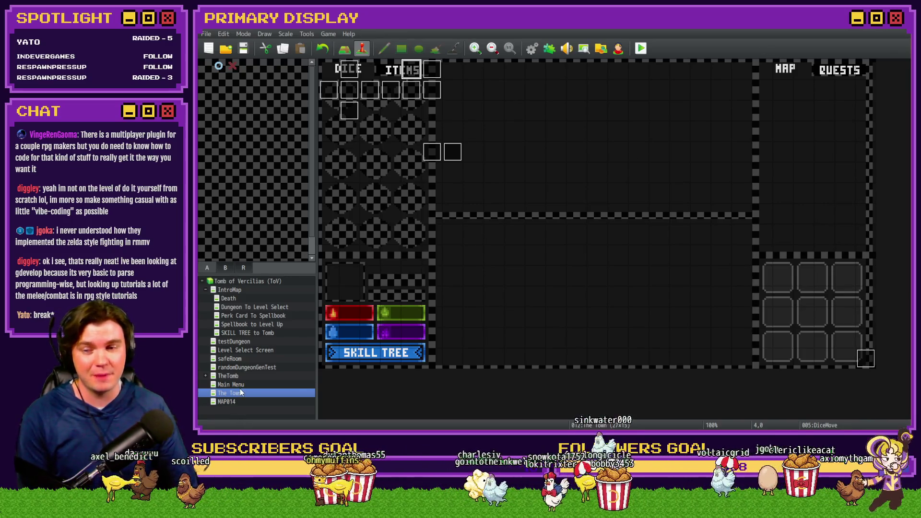
{"action": "right_click", "coordinate": [327, 66]}
Use Set Starting Position > Player on The Town's top-left tile
{"action": "mouse_move", "coordinate": [384, 181]}
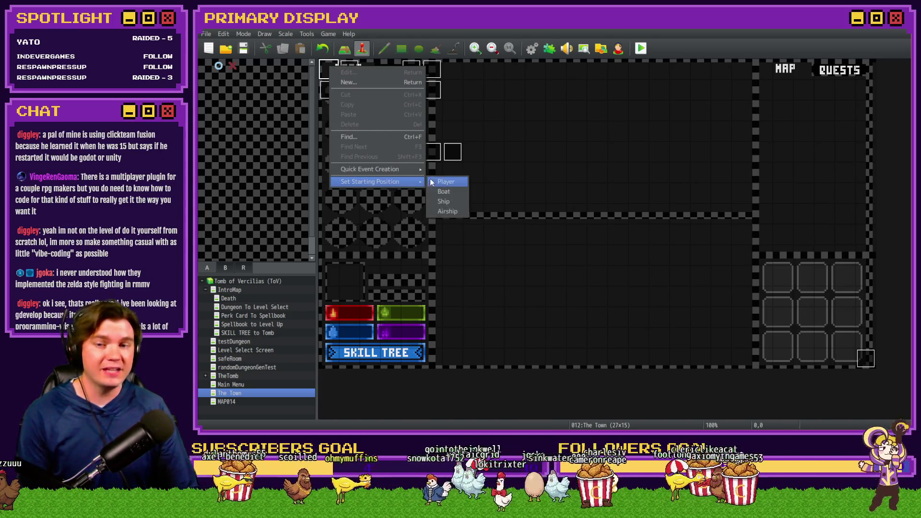
{"action": "left_click", "coordinate": [441, 182]}
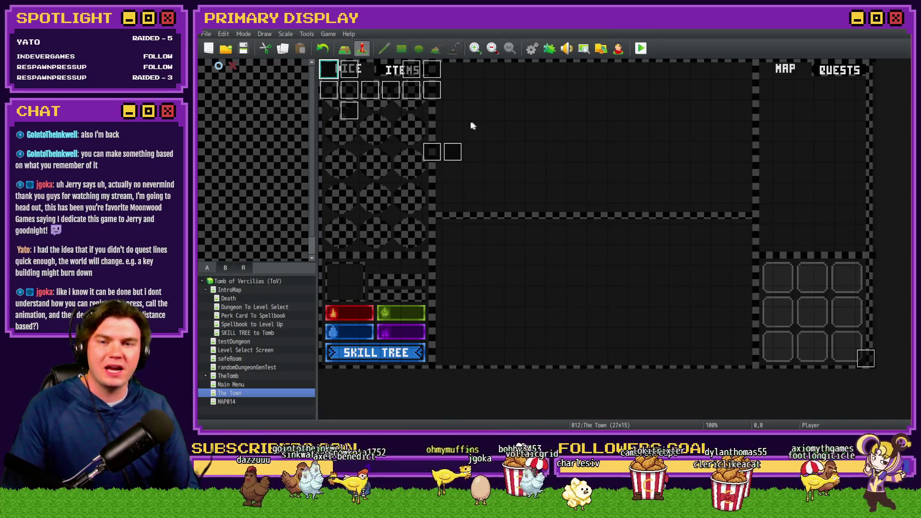
Pick the tile at 5,2 on The Town map in event mode
{"action": "left_click", "coordinate": [431, 111]}
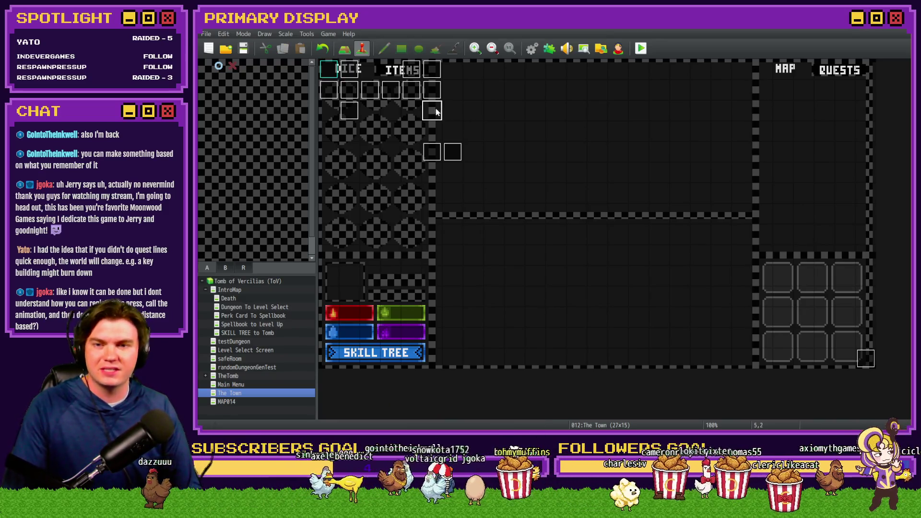
Open the DiceMove event and review its pages 2 through 5, including press and release logic
{"action": "double_click", "coordinate": [411, 79]}
{"action": "left_click", "coordinate": [360, 109]}
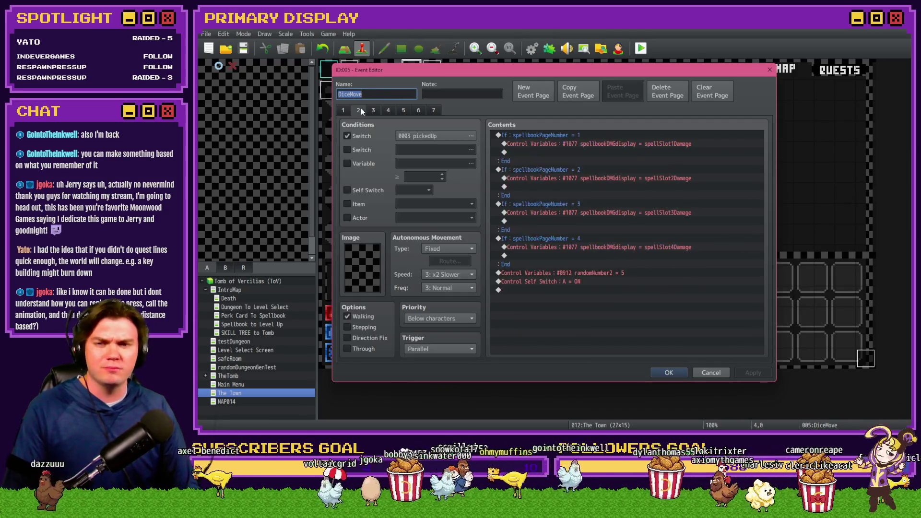
{"action": "left_click", "coordinate": [375, 109]}
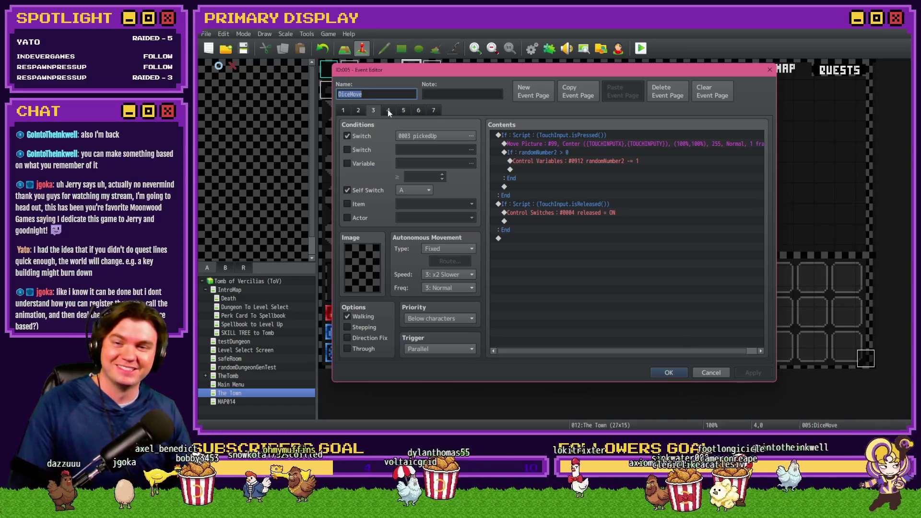
{"action": "left_click", "coordinate": [389, 110]}
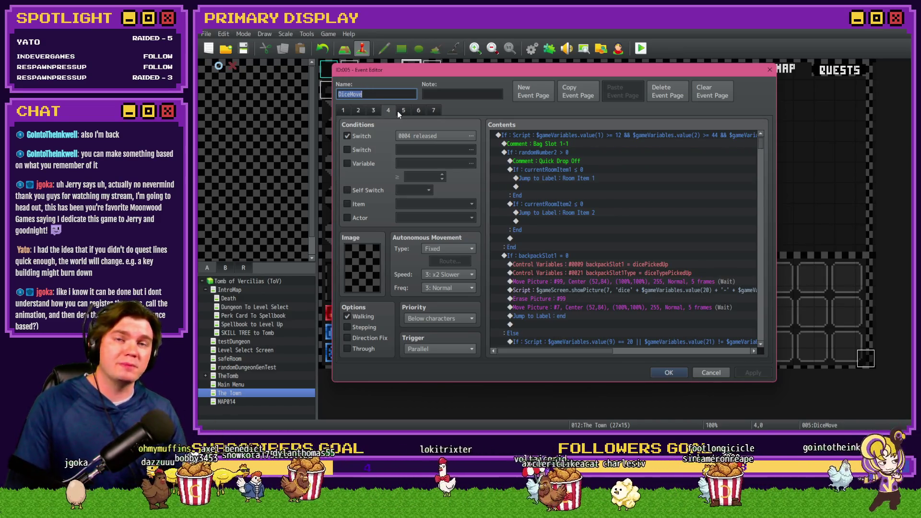
{"action": "left_click_drag", "start_coordinate": [761, 146], "coordinate": [761, 341]}
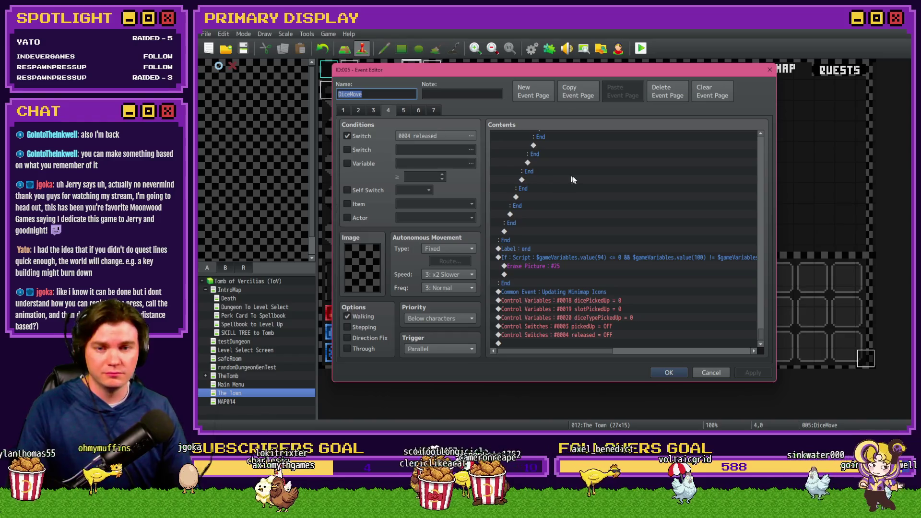
{"action": "left_click", "coordinate": [404, 110]}
{"action": "left_click_drag", "start_coordinate": [761, 144], "coordinate": [758, 346]}
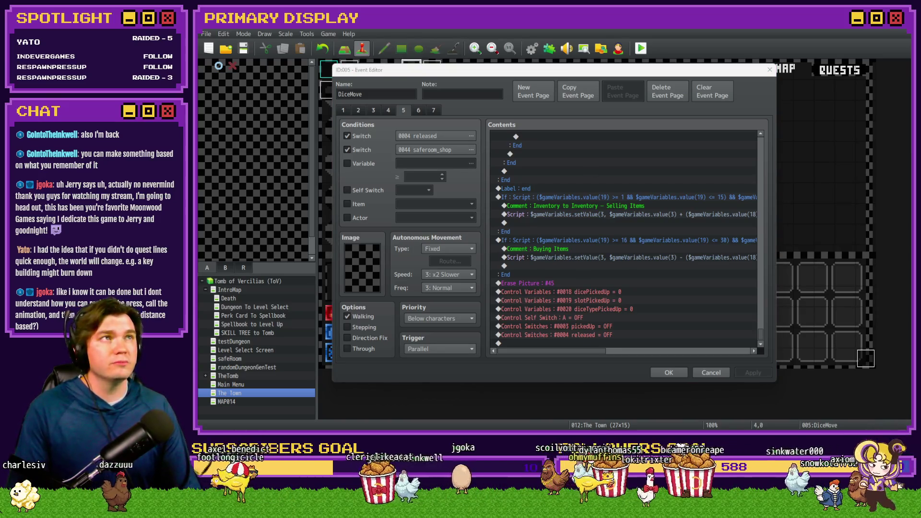
Playtest the game in a maximized window, then switch to the YouTube Studio browser
{"action": "key", "text": "ctrl+r"}
{"action": "left_click_drag", "start_coordinate": [825, 155], "coordinate": [583, 36]}
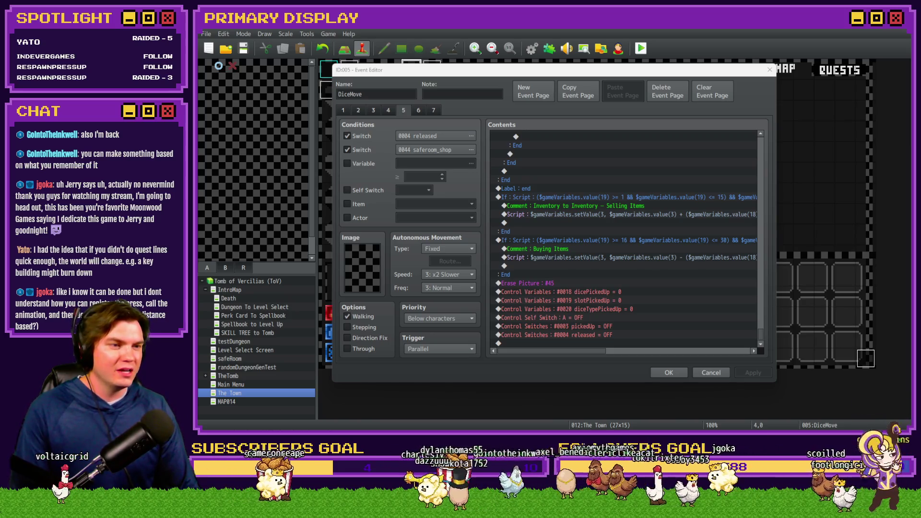
{"action": "key", "text": "alt+Tab"}
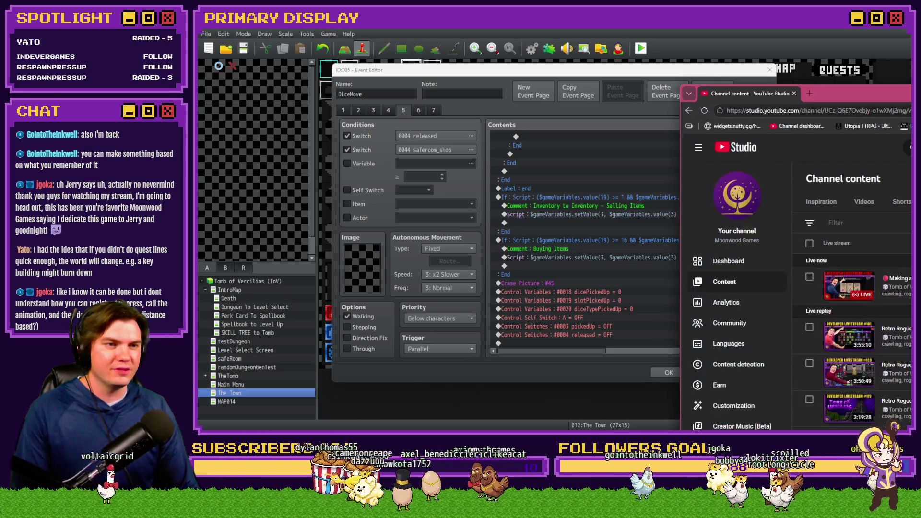
Maximize the browser and open the Dec 29, 2025 Ep:138 stream from the Live list's next page
{"action": "key", "text": "super+Up"}
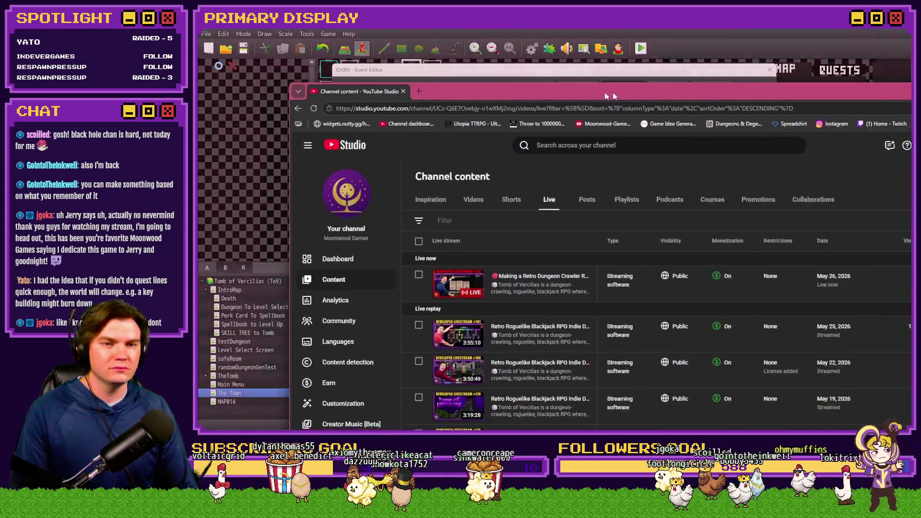
{"action": "scroll", "coordinate": [487, 288], "scroll_direction": "down", "scroll_amount": 20}
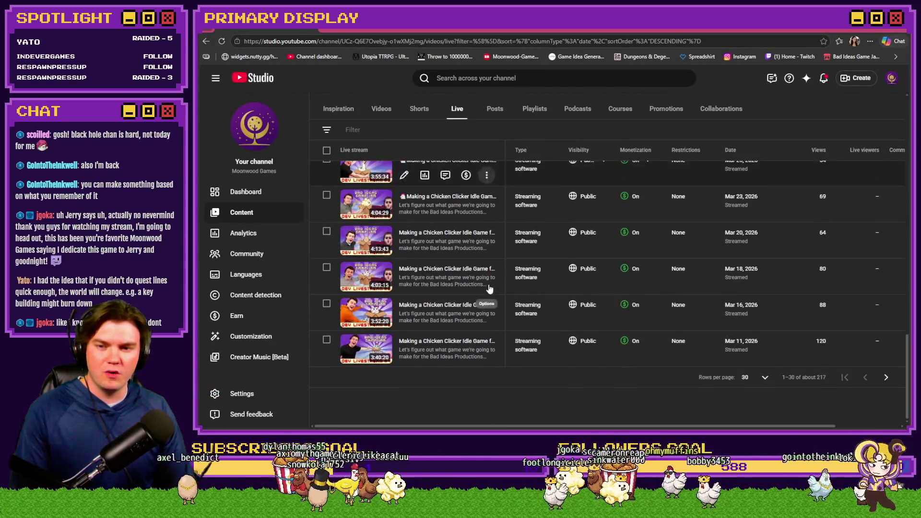
{"action": "left_click", "coordinate": [886, 377]}
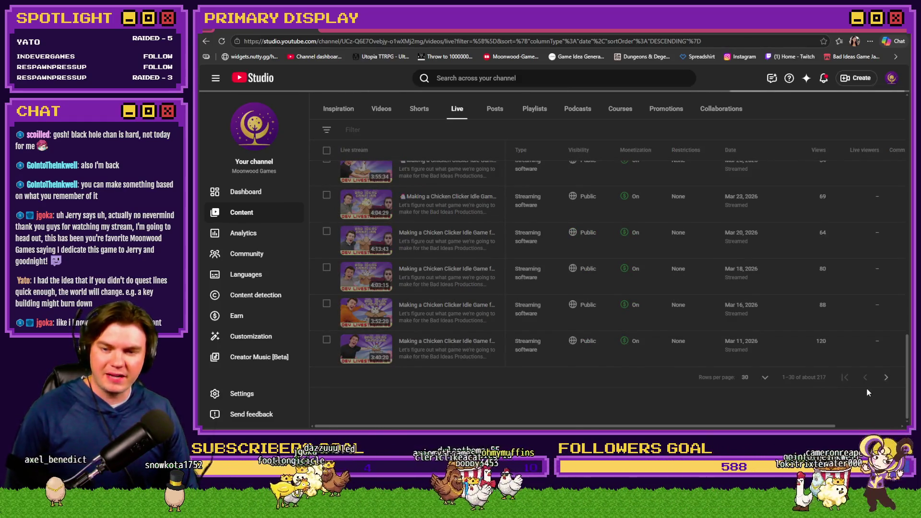
{"action": "scroll", "coordinate": [867, 389], "scroll_direction": "down", "scroll_amount": 10}
{"action": "scroll", "coordinate": [866, 392], "scroll_direction": "down", "scroll_amount": 5}
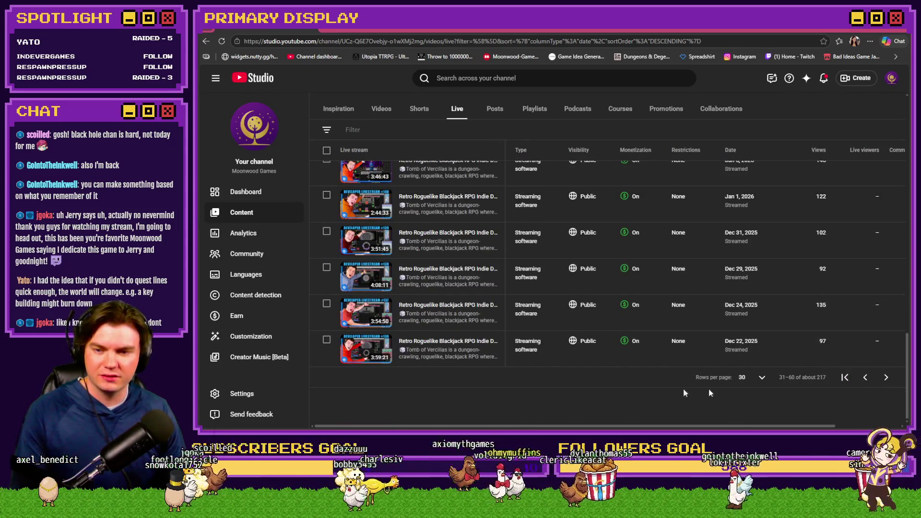
{"action": "left_click", "coordinate": [417, 269]}
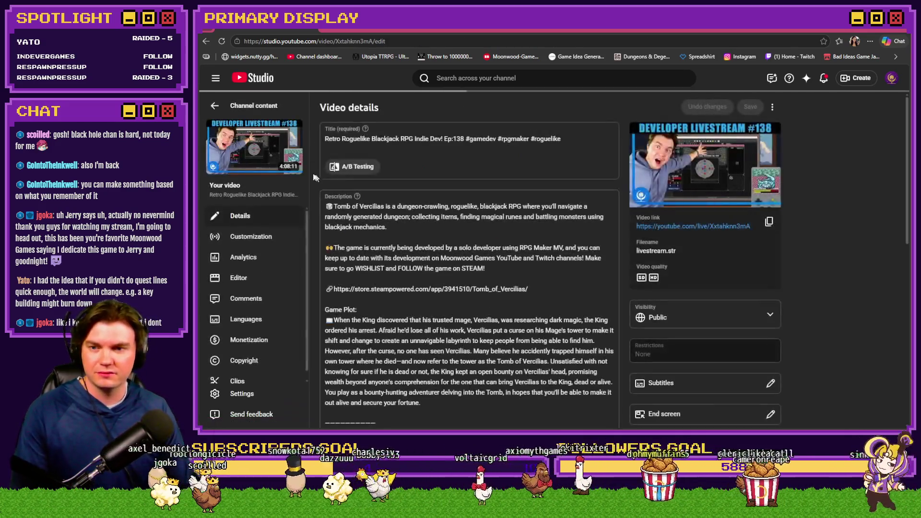
{"action": "left_click", "coordinate": [261, 155]}
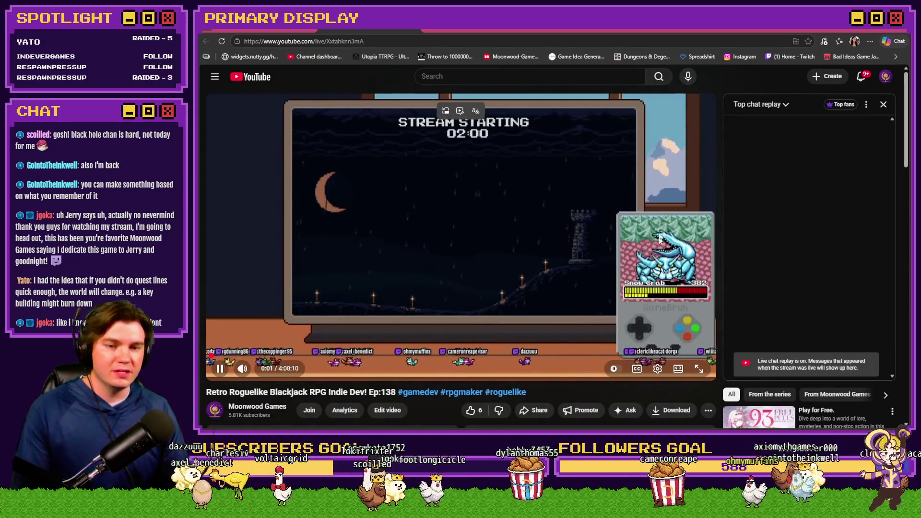
Mute the Ep:138 replay, skip past the starting countdown, and expand the full description
{"action": "key", "text": "m"}
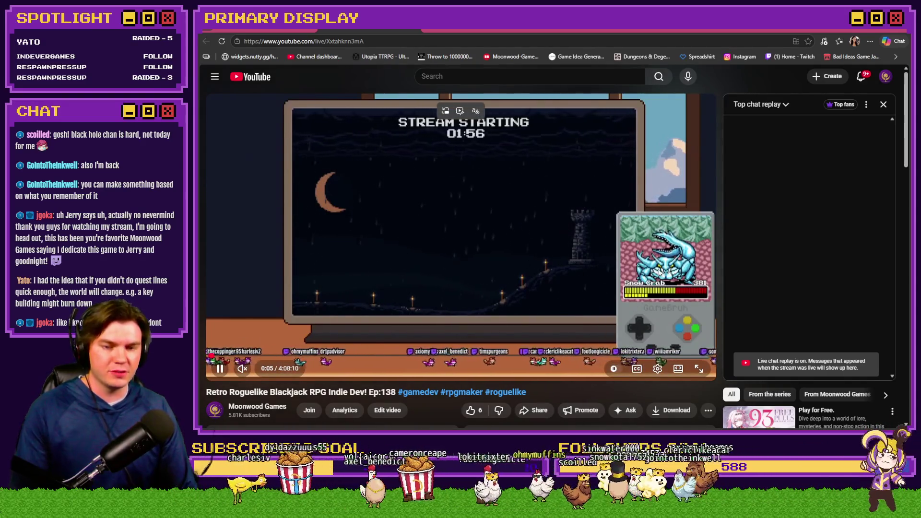
{"action": "left_click_drag", "start_coordinate": [254, 356], "coordinate": [280, 359]}
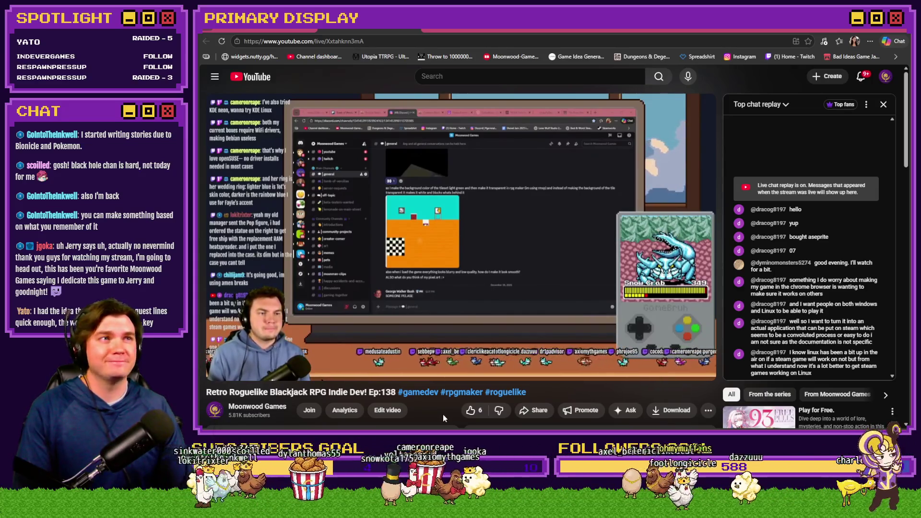
{"action": "scroll", "coordinate": [347, 424], "scroll_direction": "down", "scroll_amount": 2}
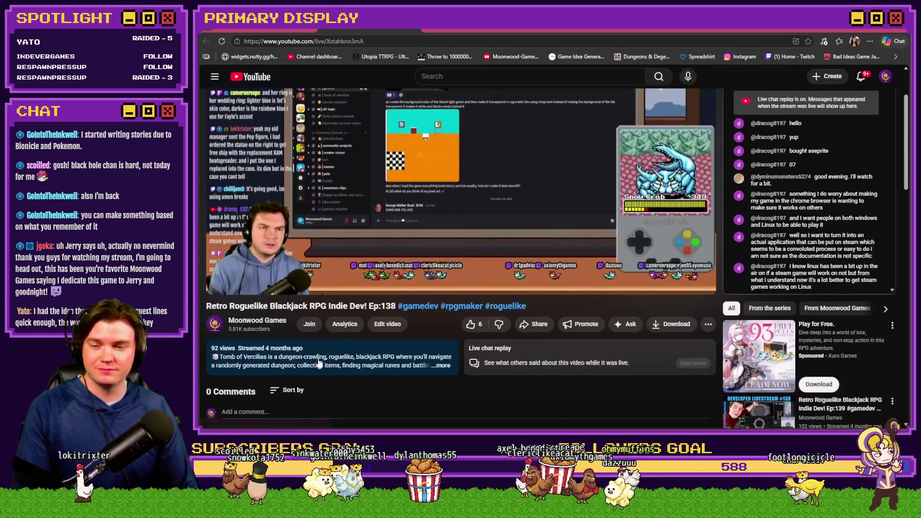
{"action": "left_click", "coordinate": [324, 354]}
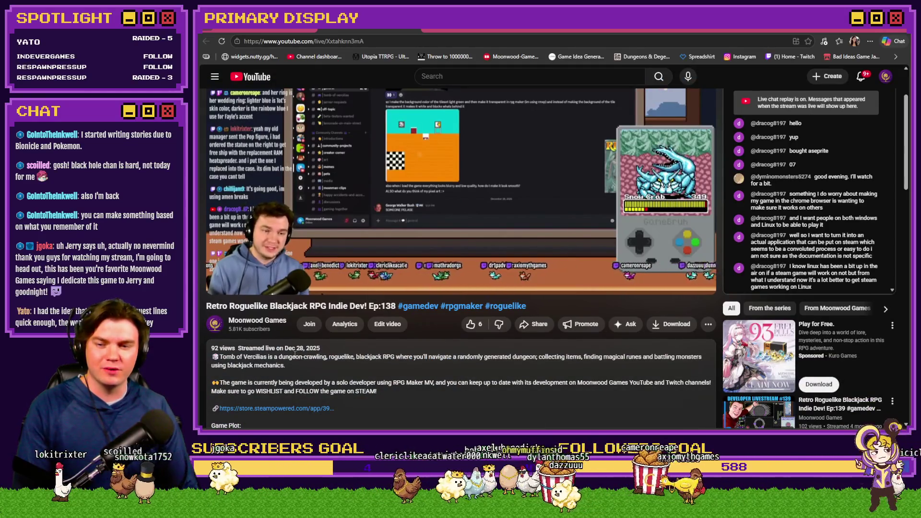
{"action": "scroll", "coordinate": [403, 370], "scroll_direction": "down", "scroll_amount": 1}
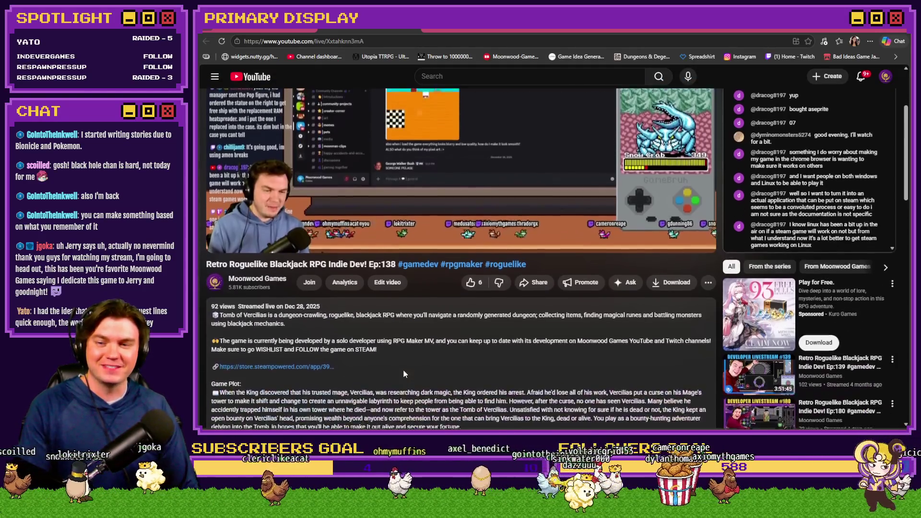
{"action": "scroll", "coordinate": [403, 370], "scroll_direction": "up", "scroll_amount": 3}
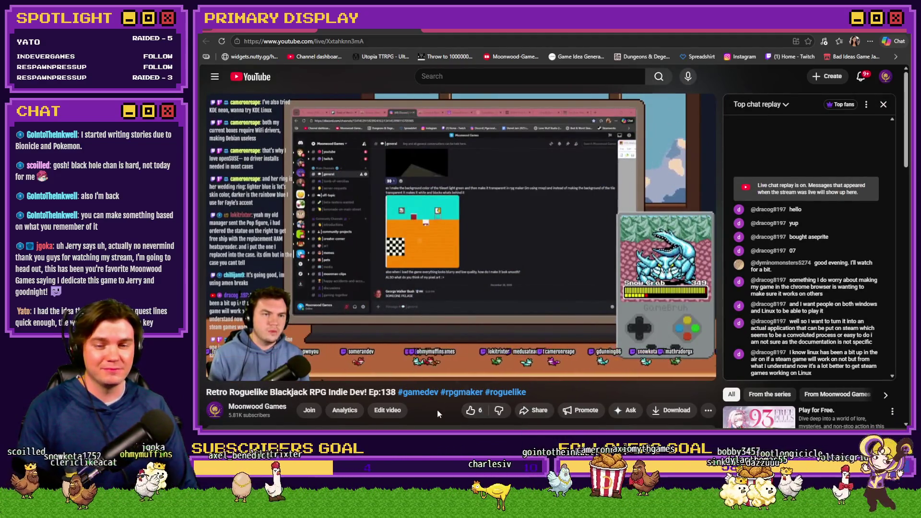
Jump through the replay at roughly 1:13, two hours, 3:24, 3:36 and 3:39
{"action": "left_click", "coordinate": [359, 356]}
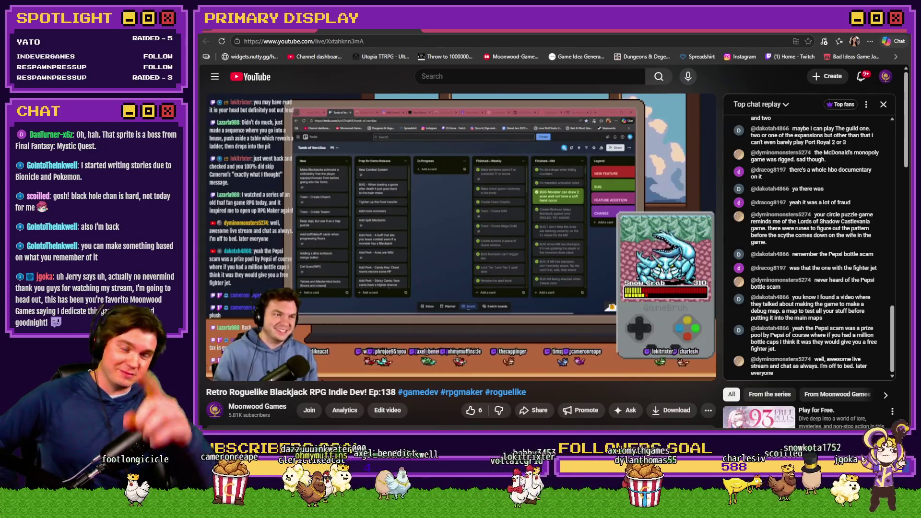
{"action": "mouse_move", "coordinate": [665, 289]}
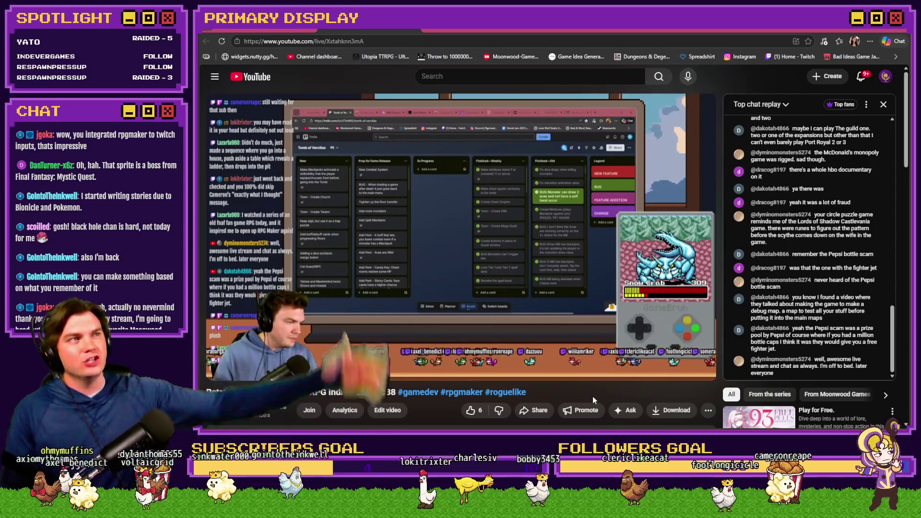
{"action": "left_click", "coordinate": [455, 356]}
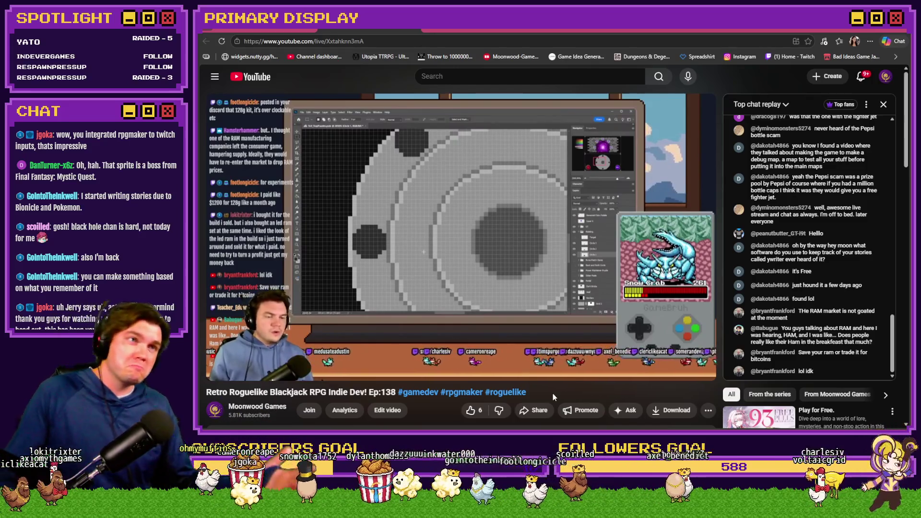
{"action": "mouse_move", "coordinate": [469, 329]}
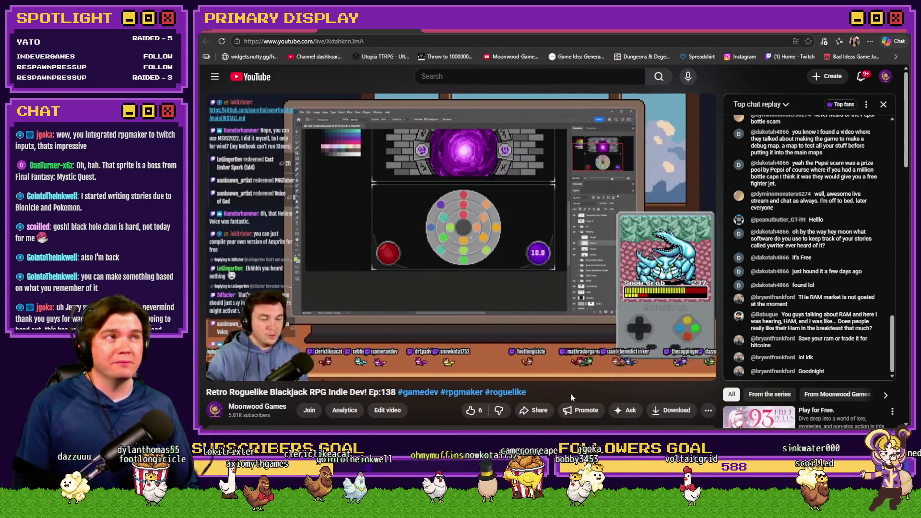
{"action": "mouse_move", "coordinate": [567, 359]}
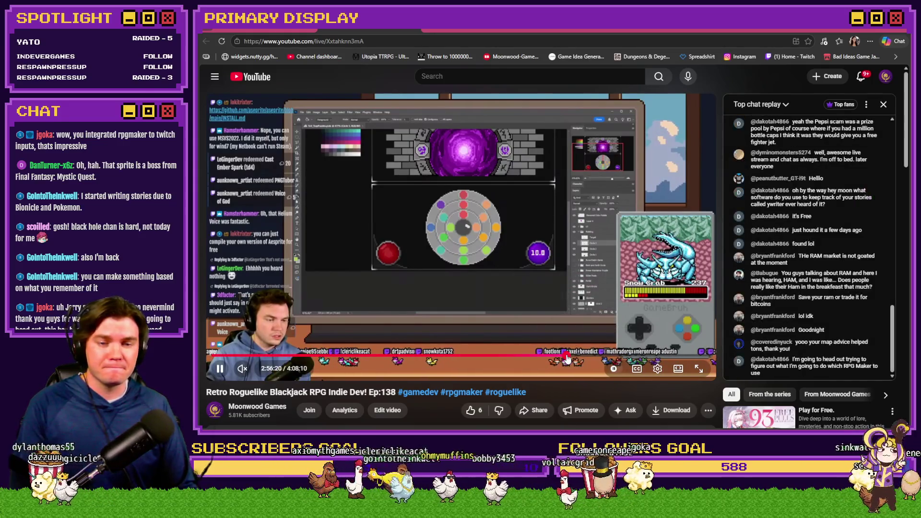
{"action": "left_click", "coordinate": [622, 358]}
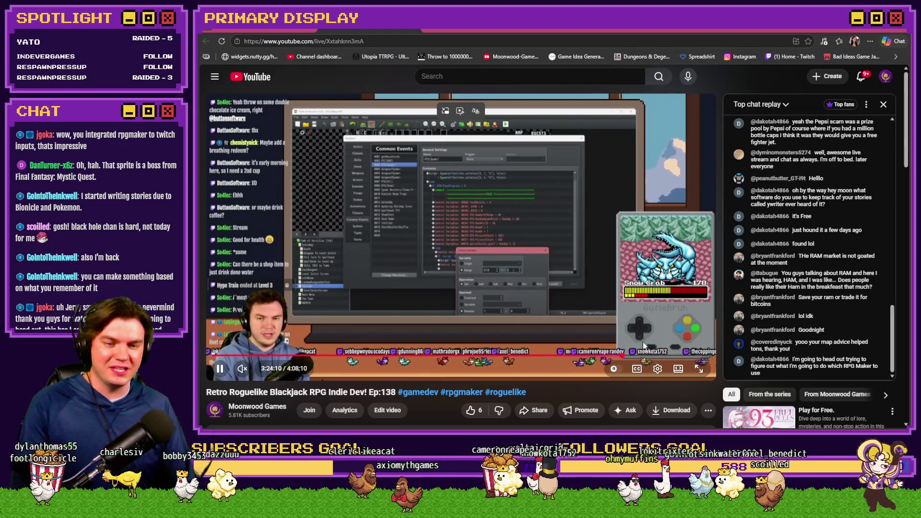
{"action": "left_click", "coordinate": [648, 355]}
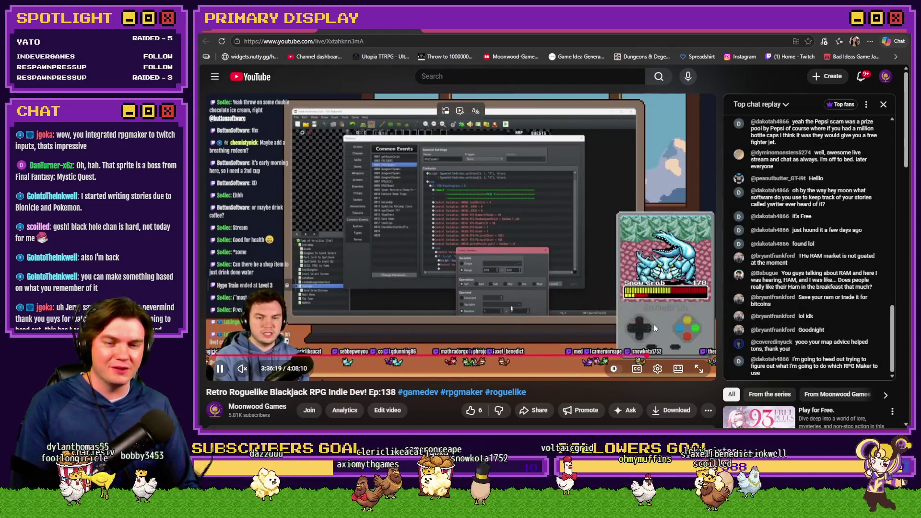
{"action": "left_click", "coordinate": [652, 356]}
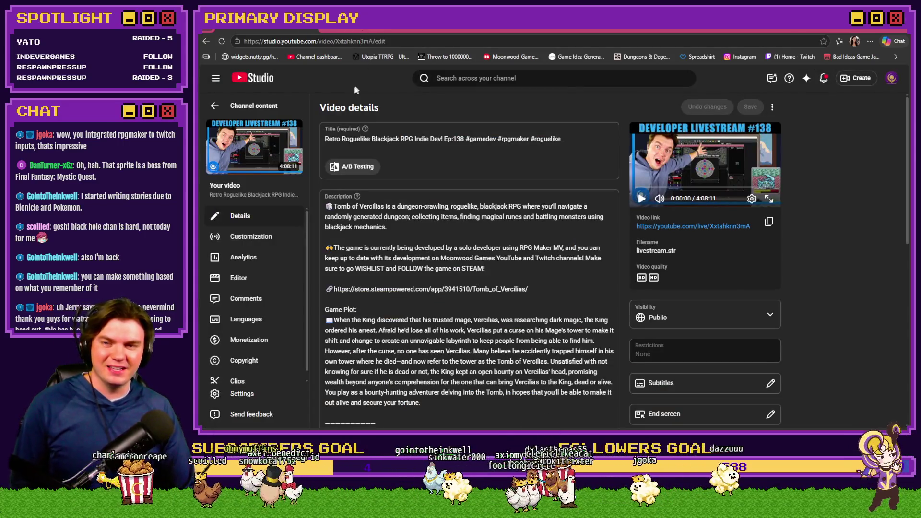
Go back to Channel content's Live list and switch to RPG Maker MZ's event editor
{"action": "left_click", "coordinate": [236, 105]}
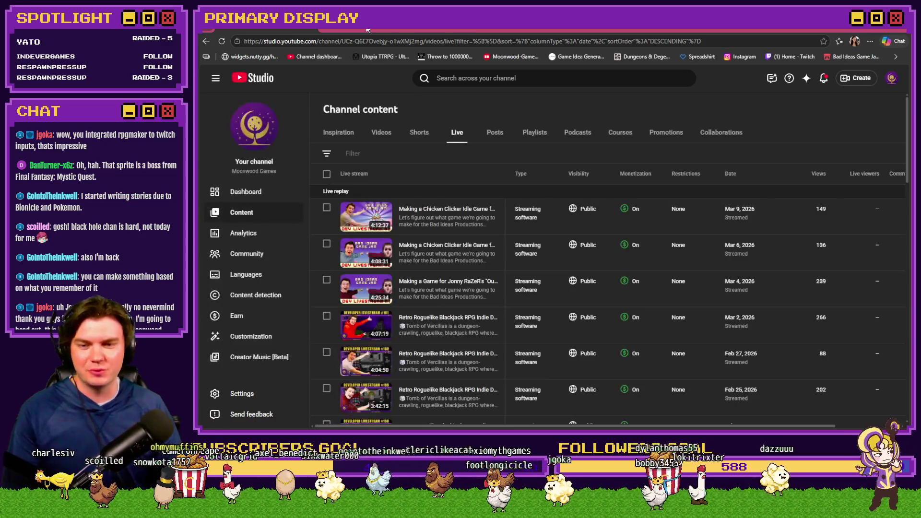
{"action": "key", "text": "alt+Tab"}
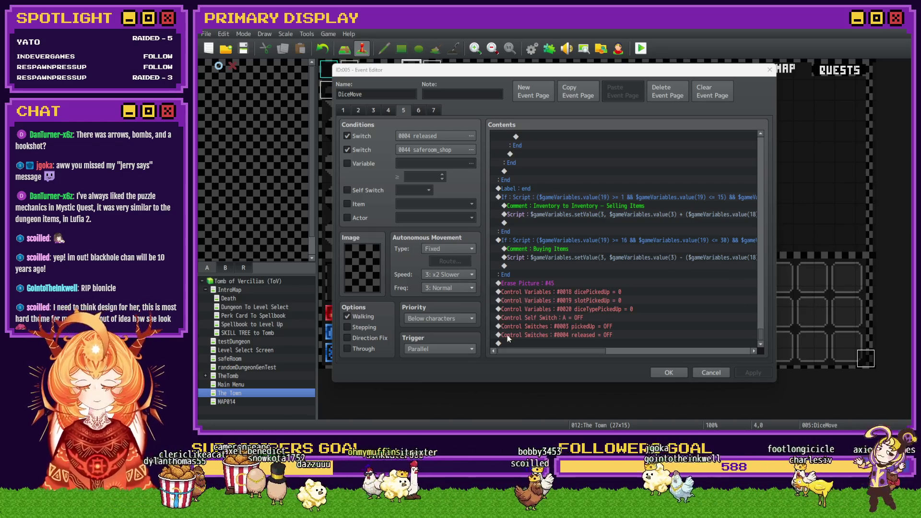
Reopen the DiceMove event editor on page 5 with the shop logic
{"action": "left_click", "coordinate": [564, 368]}
{"action": "left_click", "coordinate": [669, 372]}
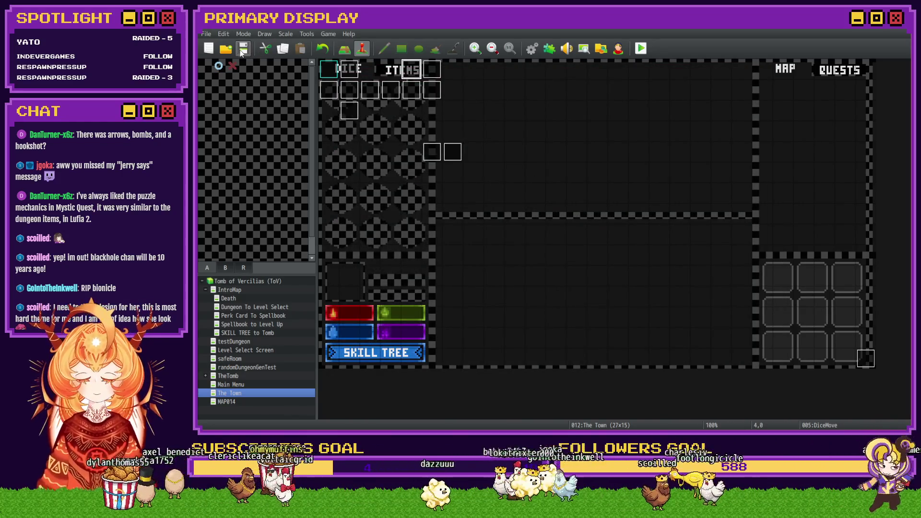
{"action": "double_click", "coordinate": [410, 79]}
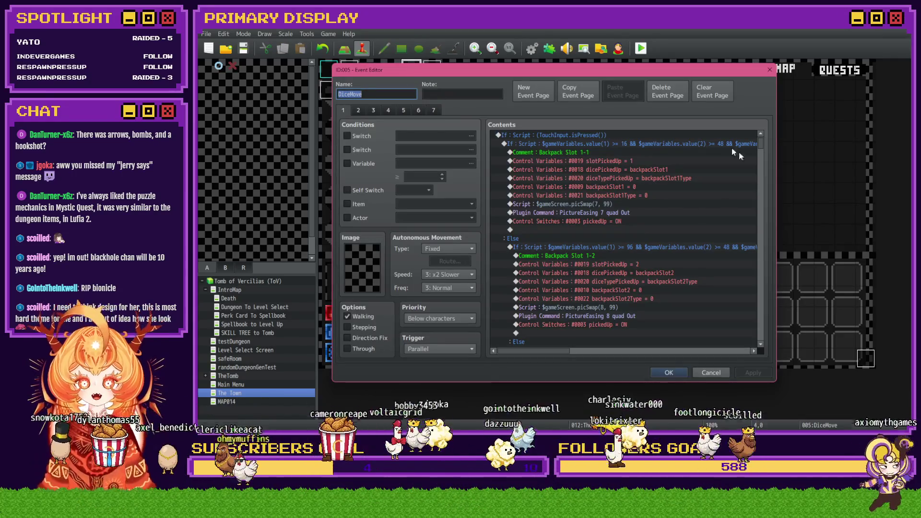
{"action": "left_click_drag", "start_coordinate": [758, 154], "coordinate": [731, 346]}
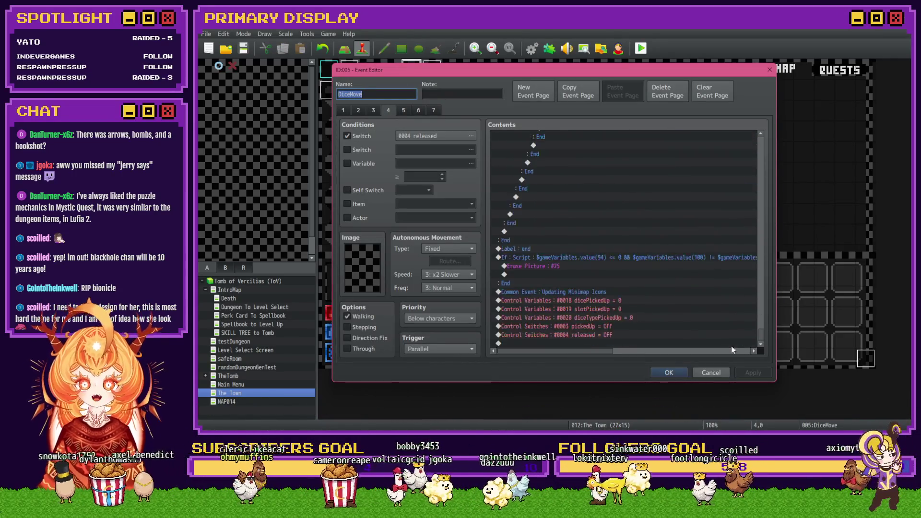
{"action": "left_click", "coordinate": [402, 110]}
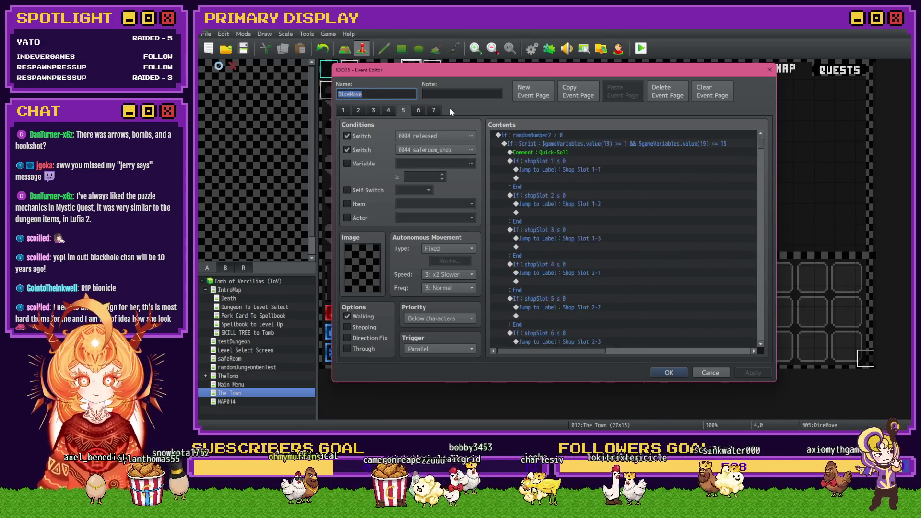
{"action": "scroll", "coordinate": [742, 192], "scroll_direction": "down", "scroll_amount": 10}
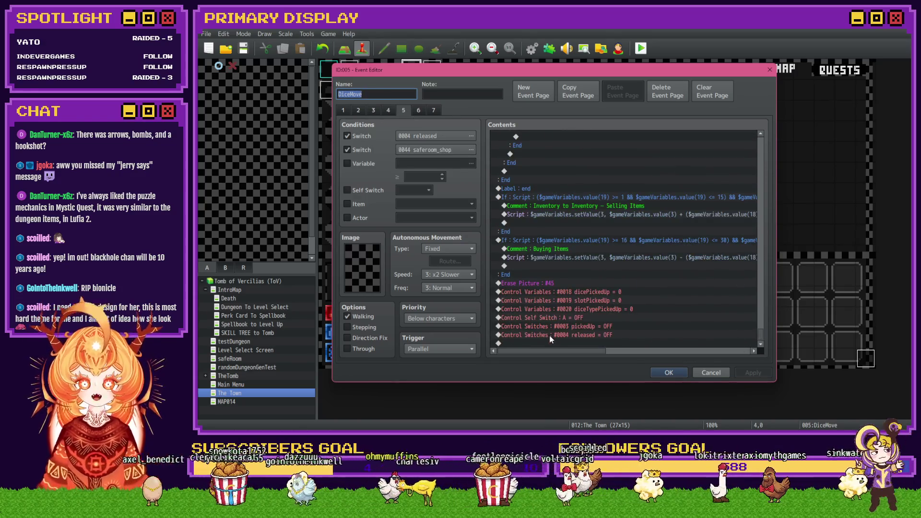
Select the selling-items branch and re-confirm its duplicated branch condition script
{"action": "mouse_move", "coordinate": [554, 352]}
{"action": "left_mouse_down"}
{"action": "mouse_move", "coordinate": [640, 356]}
{"action": "mouse_move", "coordinate": [543, 348]}
{"action": "left_mouse_up"}
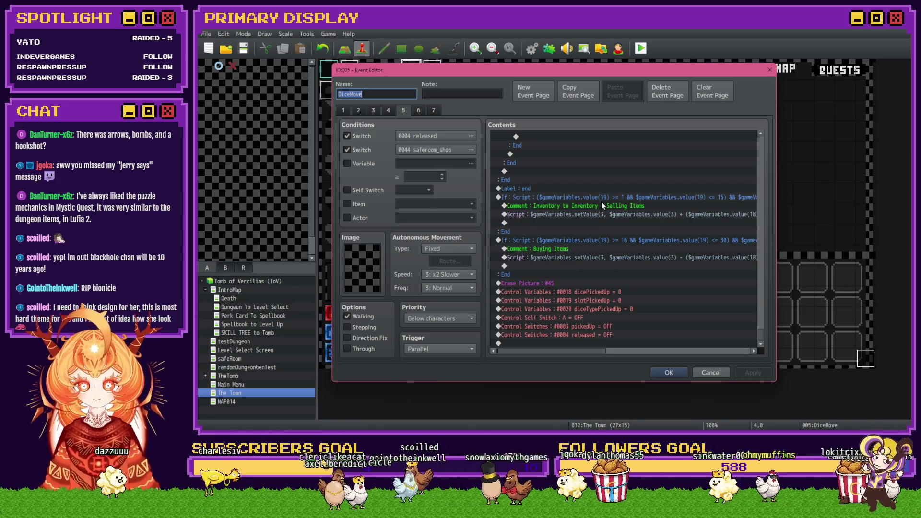
{"action": "mouse_move", "coordinate": [576, 350]}
{"action": "left_mouse_down"}
{"action": "mouse_move", "coordinate": [621, 353]}
{"action": "mouse_move", "coordinate": [570, 352]}
{"action": "left_mouse_up"}
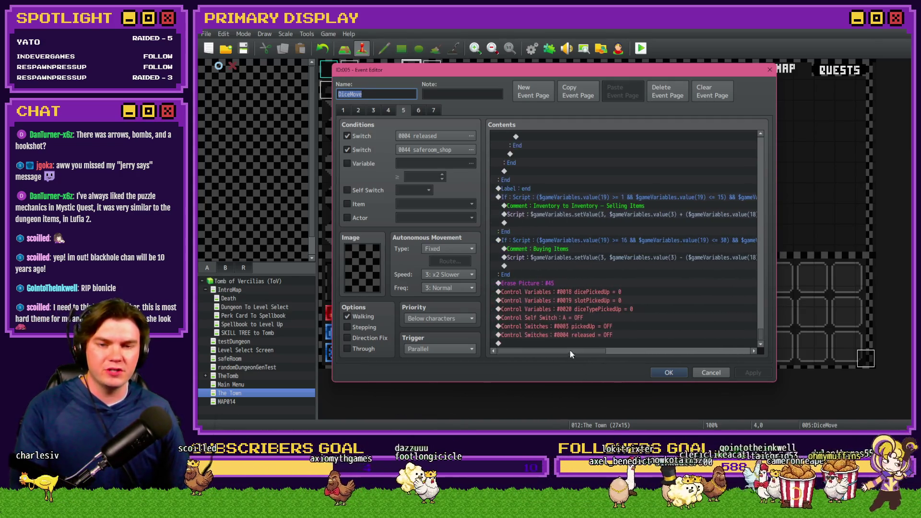
{"action": "left_click", "coordinate": [595, 214]}
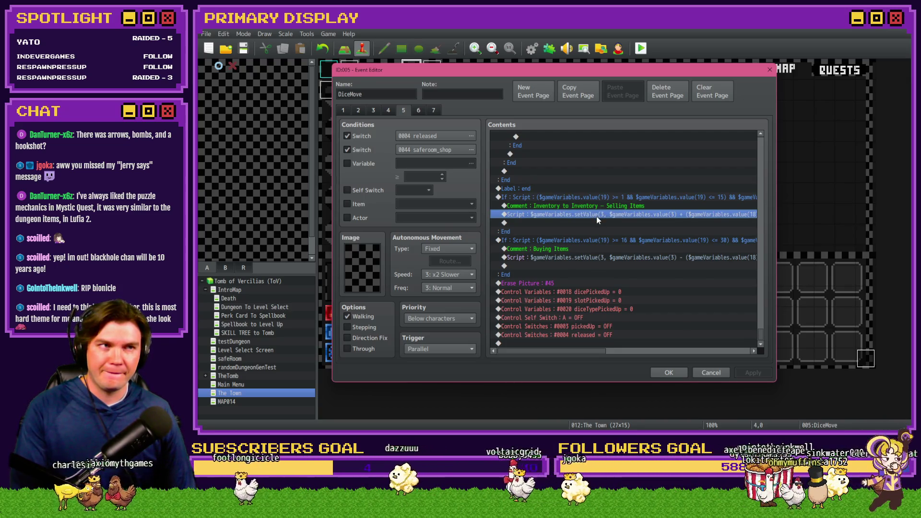
{"action": "left_click_drag", "start_coordinate": [597, 218], "coordinate": [606, 200]}
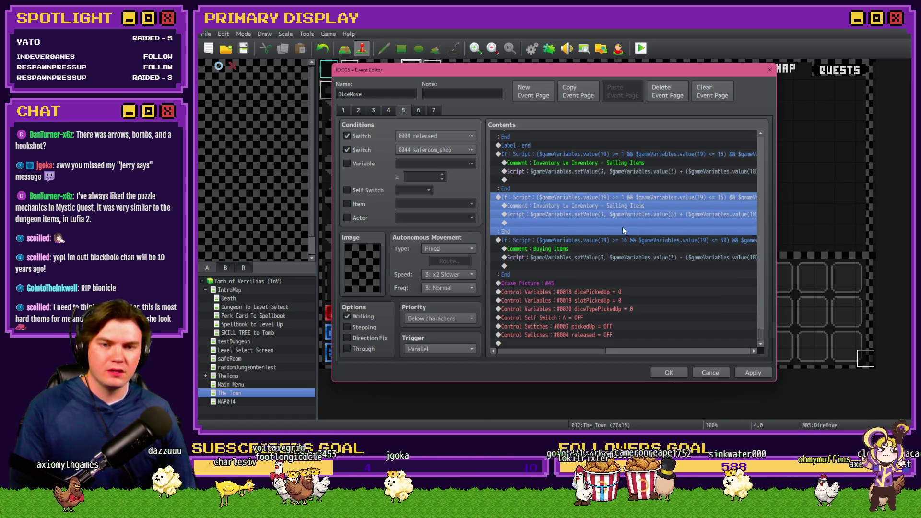
{"action": "double_click", "coordinate": [623, 227]}
{"action": "left_click", "coordinate": [633, 281]}
{"action": "key", "text": "End"}
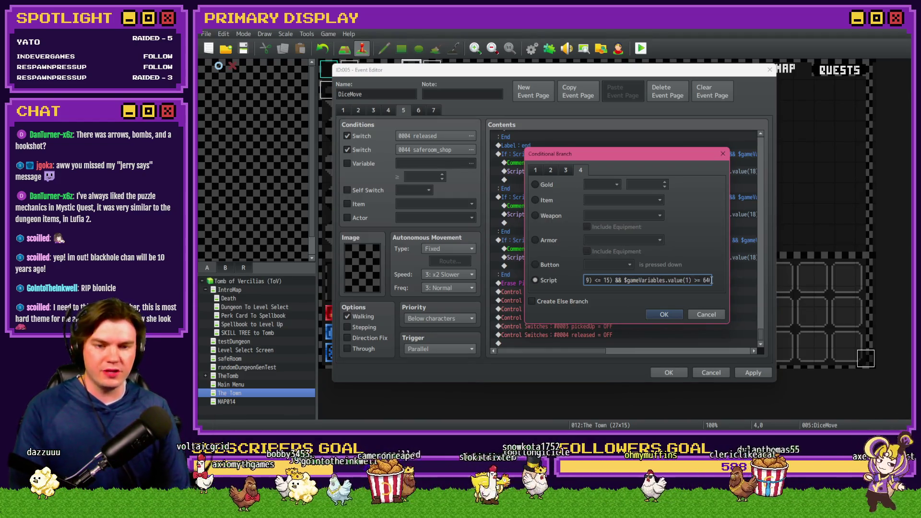
{"action": "left_click", "coordinate": [664, 315]}
Relabel the duplicated comment 'Inventory to Shop' and delete the Inventory to Inventory branch's script
{"action": "double_click", "coordinate": [597, 249]}
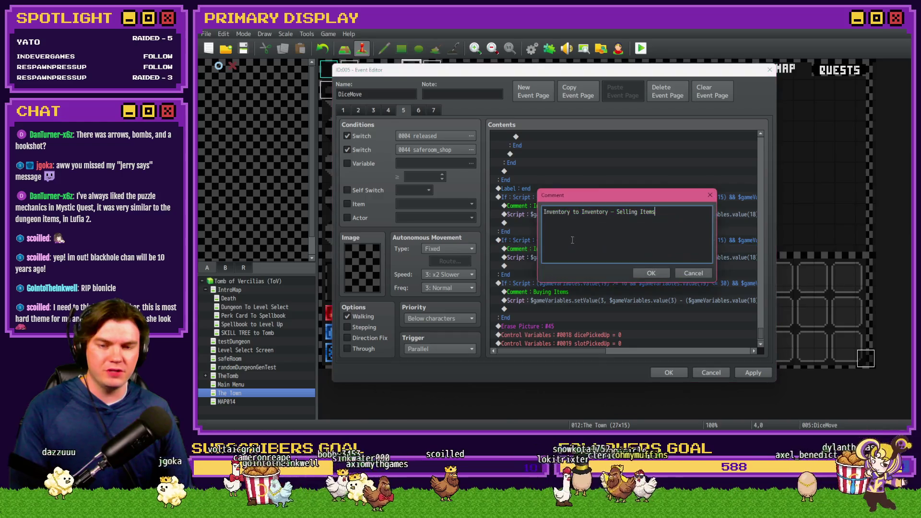
{"action": "double_click", "coordinate": [584, 212]}
{"action": "type", "text": "Shop"}
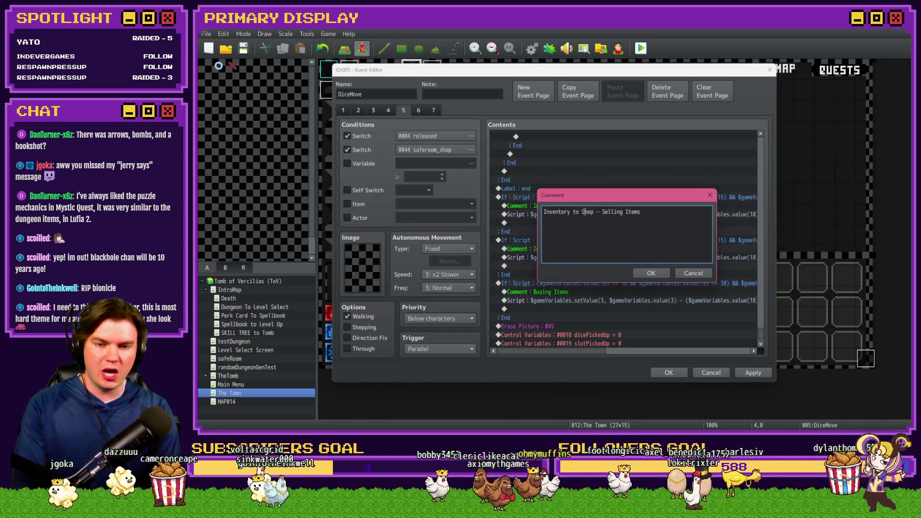
{"action": "key", "text": "Return"}
{"action": "left_click", "coordinate": [594, 216]}
{"action": "key", "text": "Delete"}
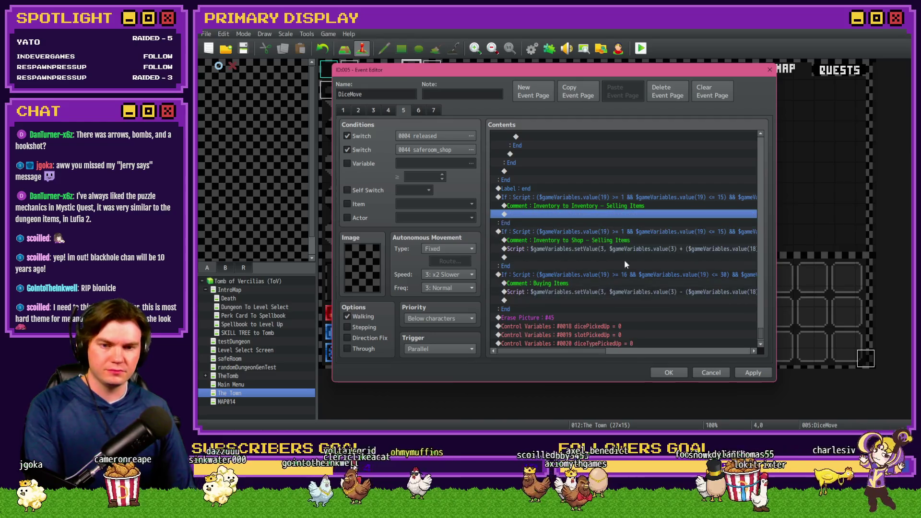
{"action": "key", "text": "Down"}
{"action": "key", "text": "Down"}
{"action": "key", "text": "Down"}
{"action": "left_click", "coordinate": [628, 352]}
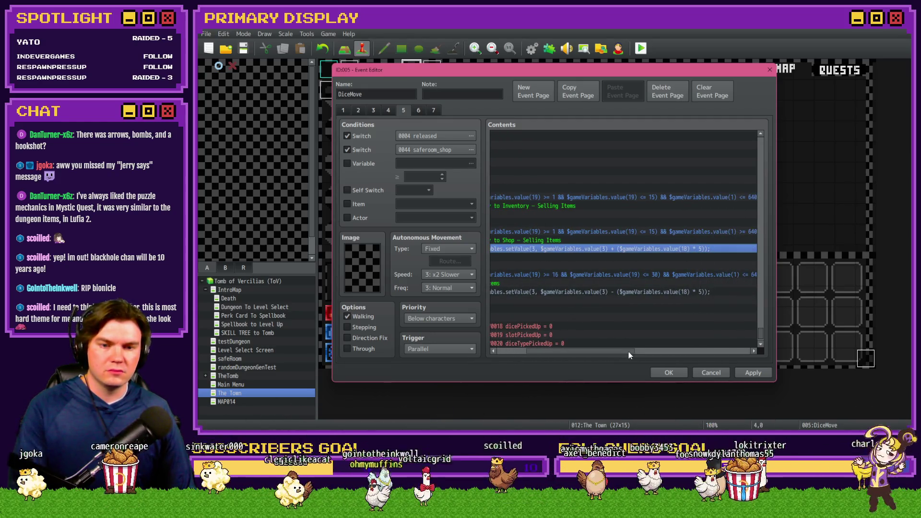
{"action": "left_click_drag", "start_coordinate": [629, 351], "coordinate": [580, 344]}
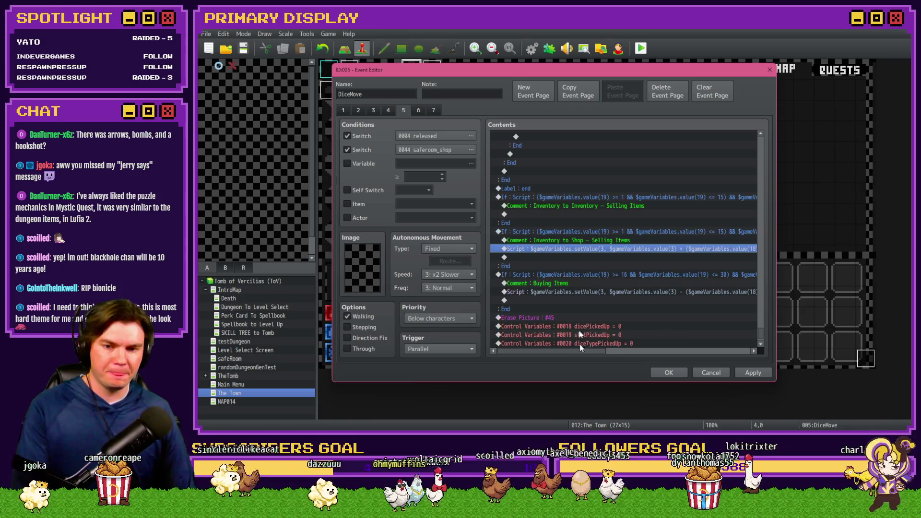
Rename the buying branch comment to 'Shop to Inventory - Buying Items' and select that branch
{"action": "left_click", "coordinate": [574, 275]}
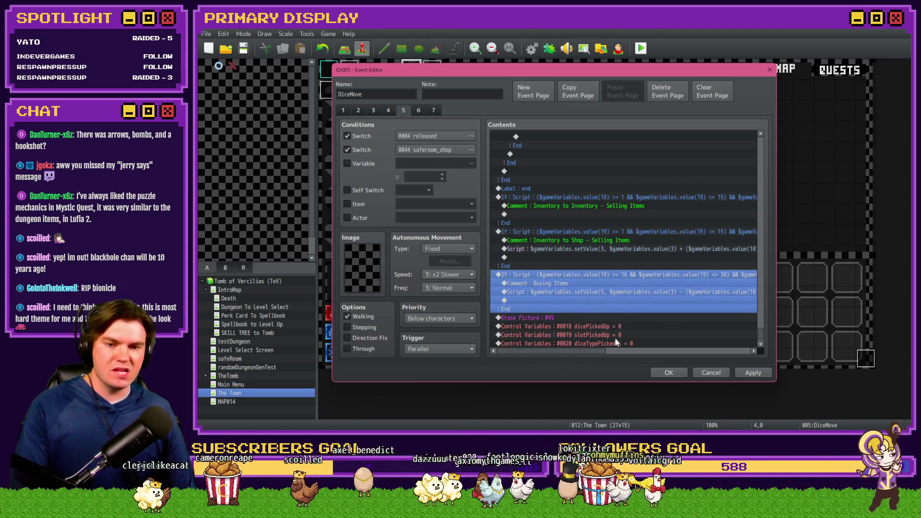
{"action": "left_click_drag", "start_coordinate": [604, 353], "coordinate": [630, 356]}
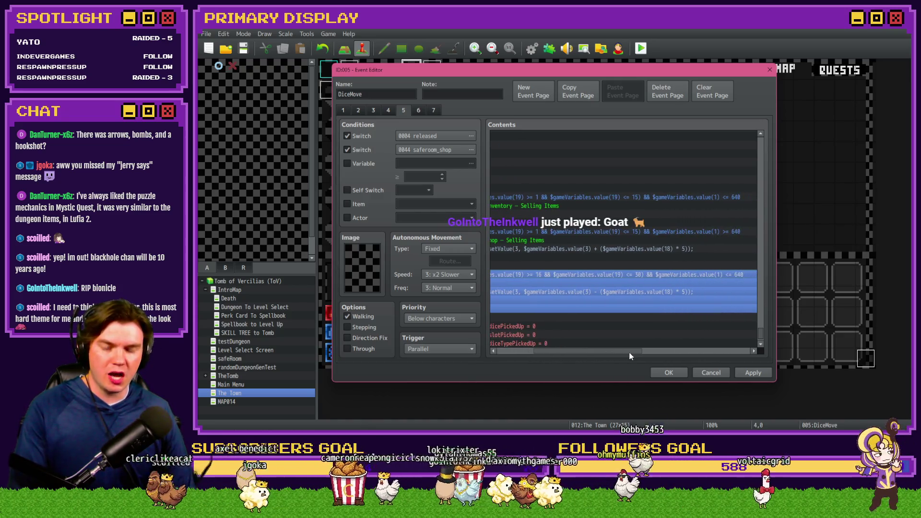
{"action": "double_click", "coordinate": [656, 308]}
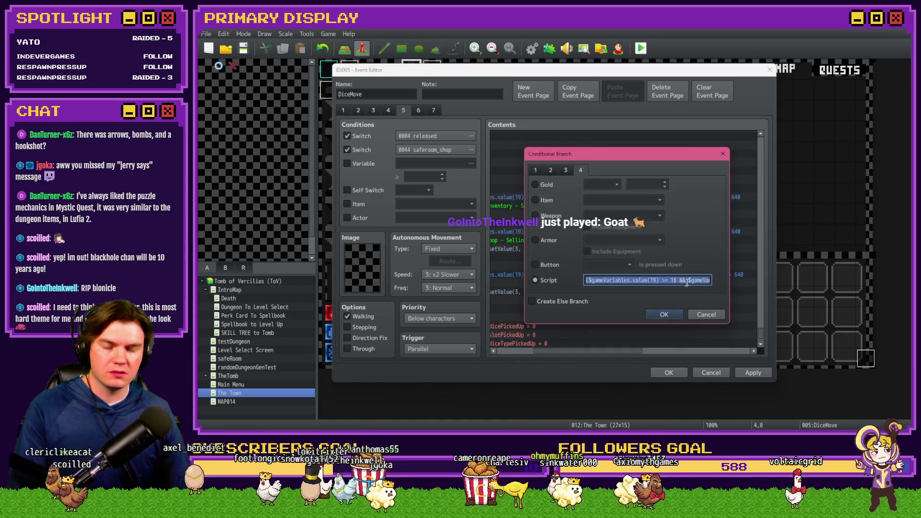
{"action": "left_click", "coordinate": [705, 316]}
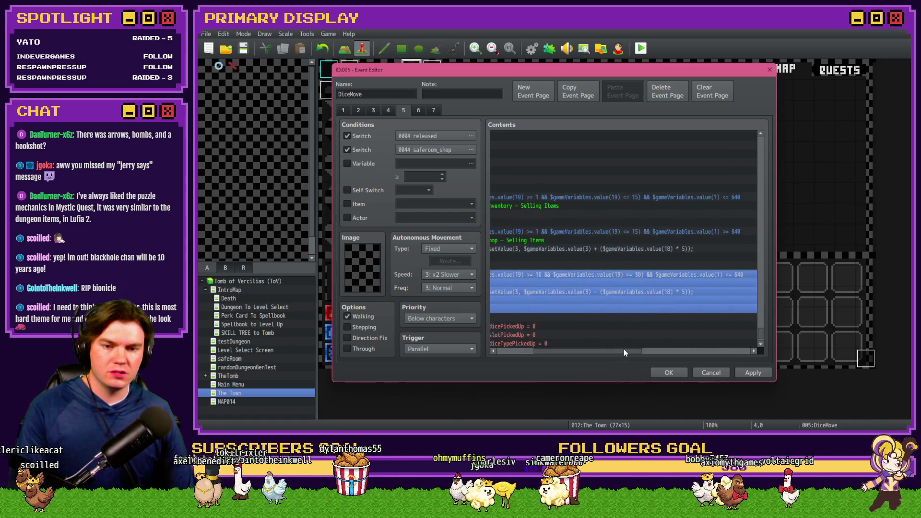
{"action": "double_click", "coordinate": [552, 284]}
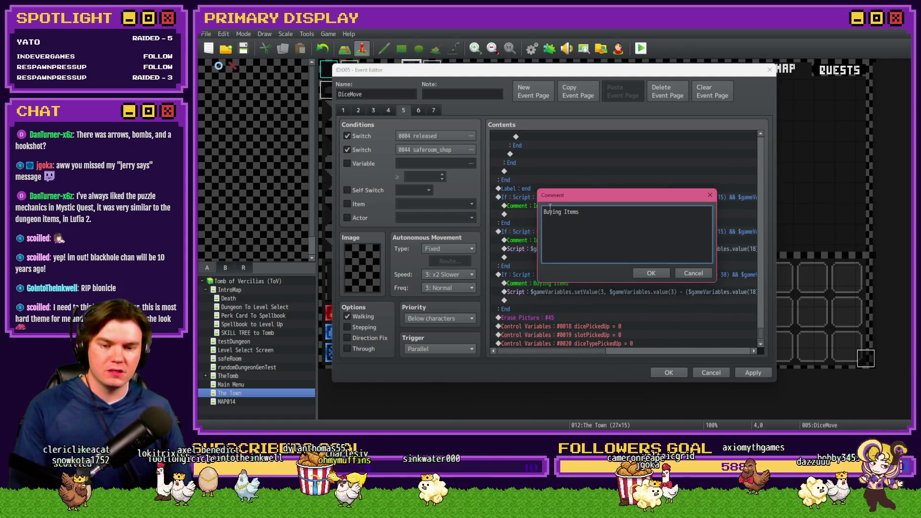
{"action": "type", "text": "Shop to "}
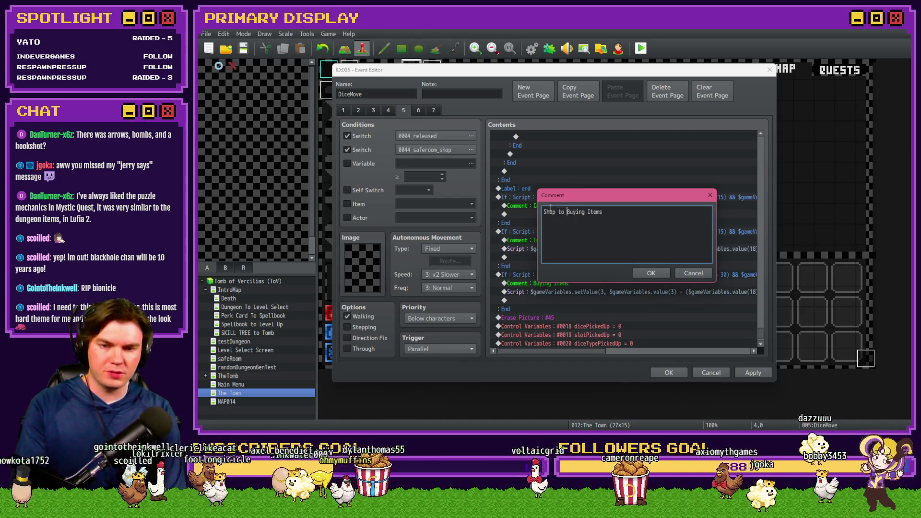
{"action": "type", "text": "Inventory"}
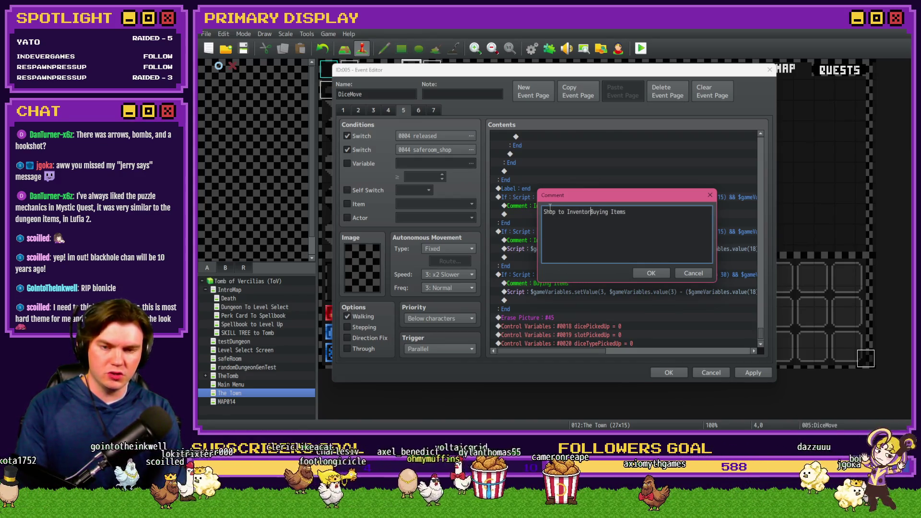
{"action": "type", "text": " -"}
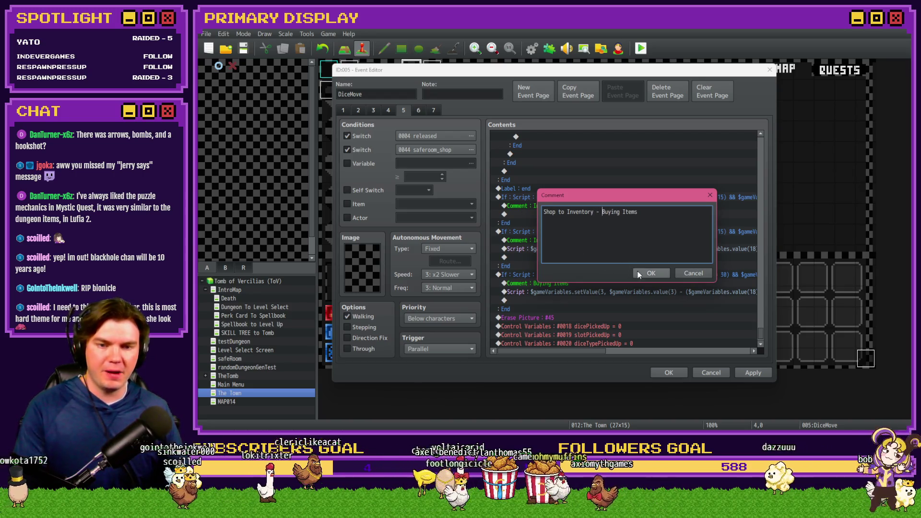
{"action": "left_click", "coordinate": [648, 273]}
{"action": "left_click", "coordinate": [611, 275]}
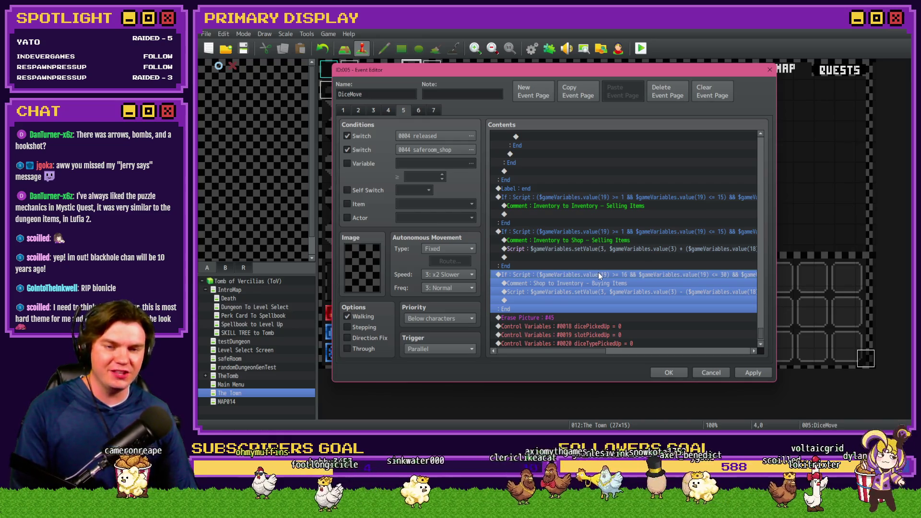
Paste a copy of the Shop to Inventory branch and confirm its condition
{"action": "key", "text": "ctrl+v"}
{"action": "double_click", "coordinate": [597, 275]}
{"action": "left_click", "coordinate": [669, 280]}
{"action": "left_click", "coordinate": [669, 280]}
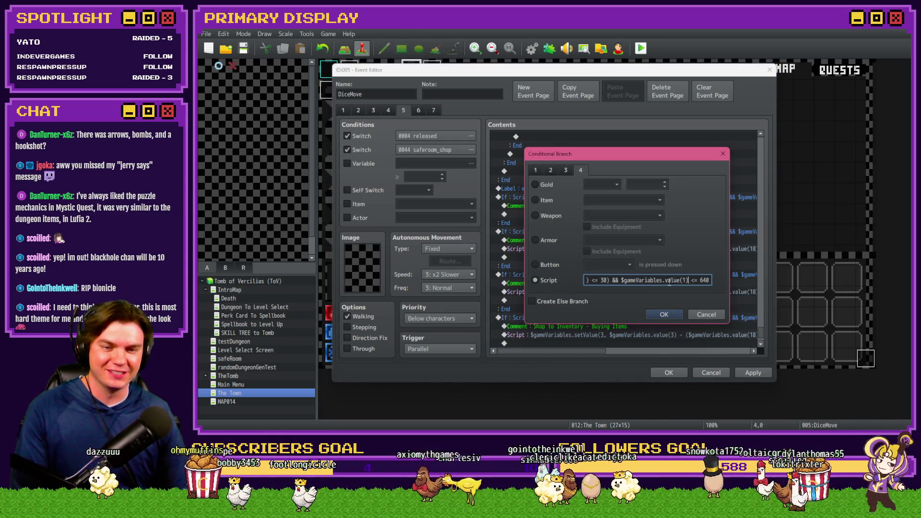
{"action": "key", "text": "Right"}
{"action": "key", "text": "Right"}
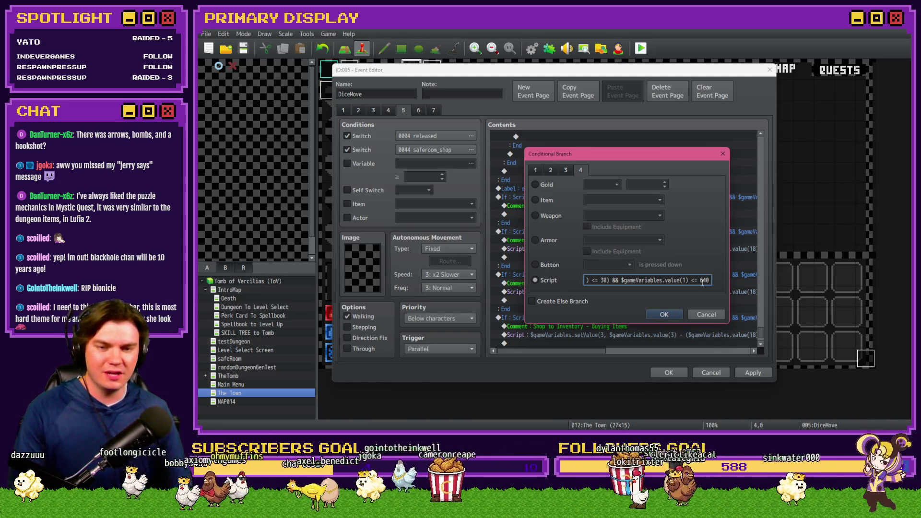
{"action": "key", "text": "Return"}
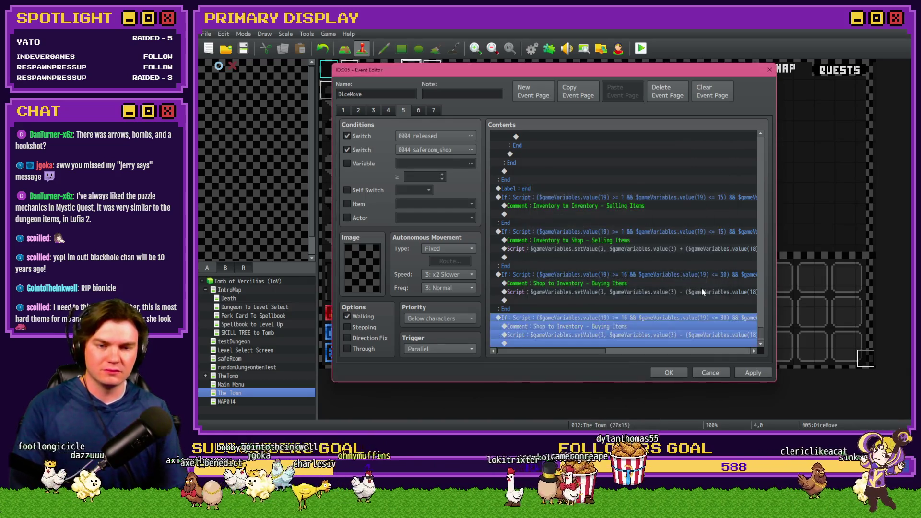
Rename the copied branch's comment to 'Shop to Shop - Buying Items'
{"action": "scroll", "coordinate": [604, 311], "scroll_direction": "down", "scroll_amount": 1}
{"action": "double_click", "coordinate": [616, 267]}
{"action": "double_click", "coordinate": [550, 212]}
{"action": "double_click", "coordinate": [575, 212]}
{"action": "type", "text": "Shop to Shop - Buying Items"}
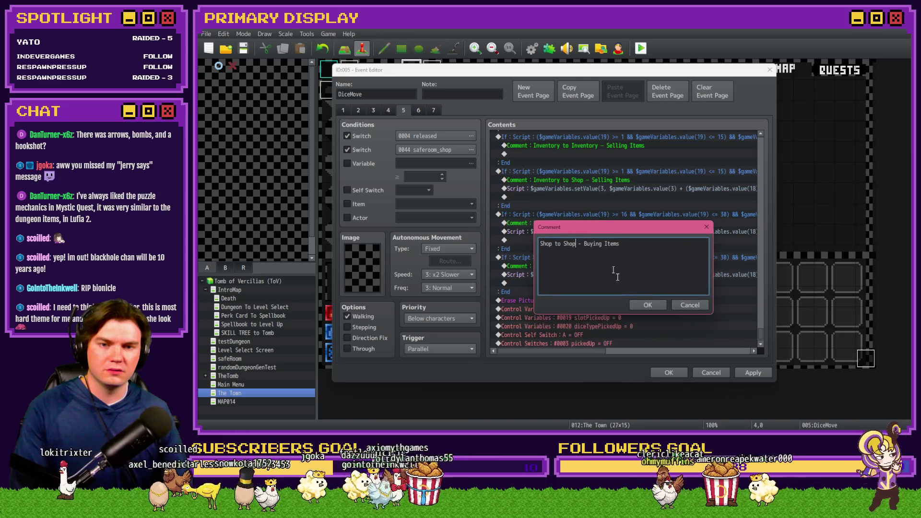
{"action": "left_click", "coordinate": [643, 302]}
Shorten the first branch comment to 'Inventory to Inventory' by removing 'Selling Items'
{"action": "left_click", "coordinate": [606, 183]}
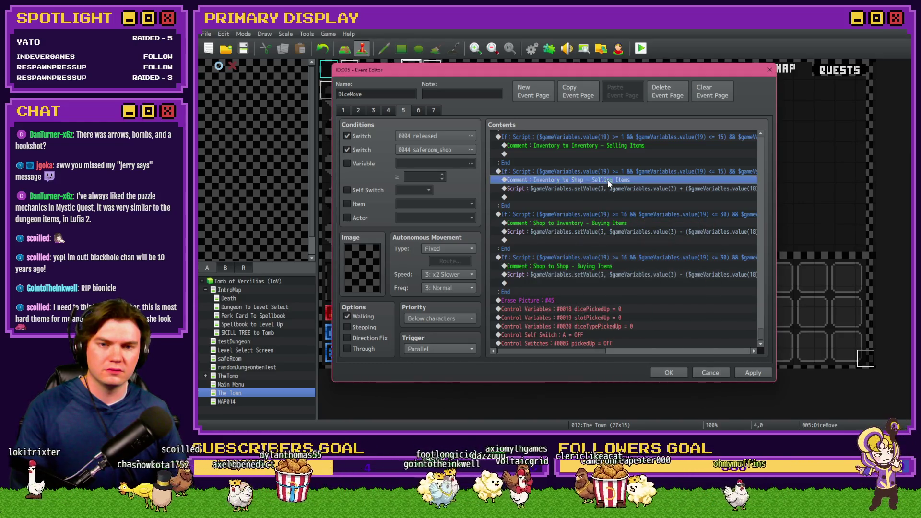
{"action": "double_click", "coordinate": [600, 144]}
{"action": "left_click_drag", "start_coordinate": [607, 213], "coordinate": [655, 213]}
{"action": "key", "text": "BackSpace"}
{"action": "left_click", "coordinate": [651, 273]}
Trim the fourth comment to 'Shop to Shop', delete its script line, and apply the event
{"action": "left_click", "coordinate": [615, 267]}
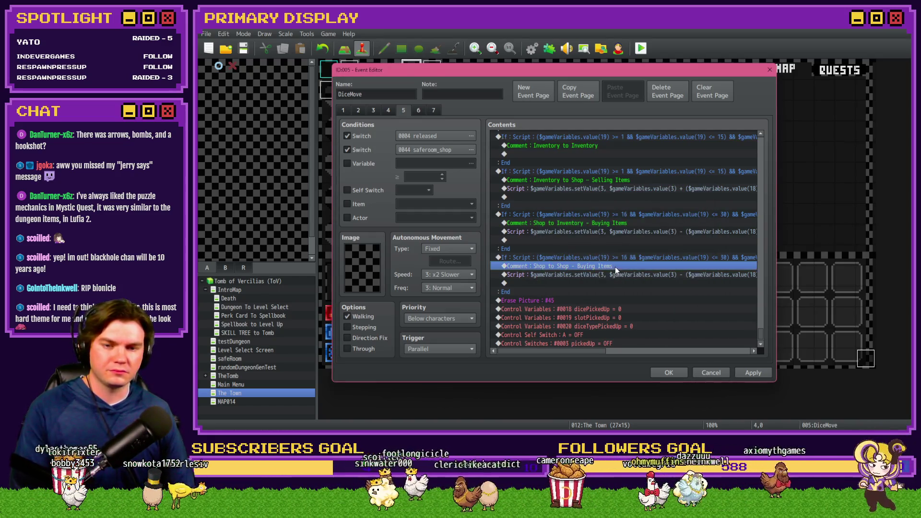
{"action": "double_click", "coordinate": [617, 268]}
{"action": "left_click_drag", "start_coordinate": [580, 212], "coordinate": [624, 211]}
{"action": "key", "text": "BackSpace"}
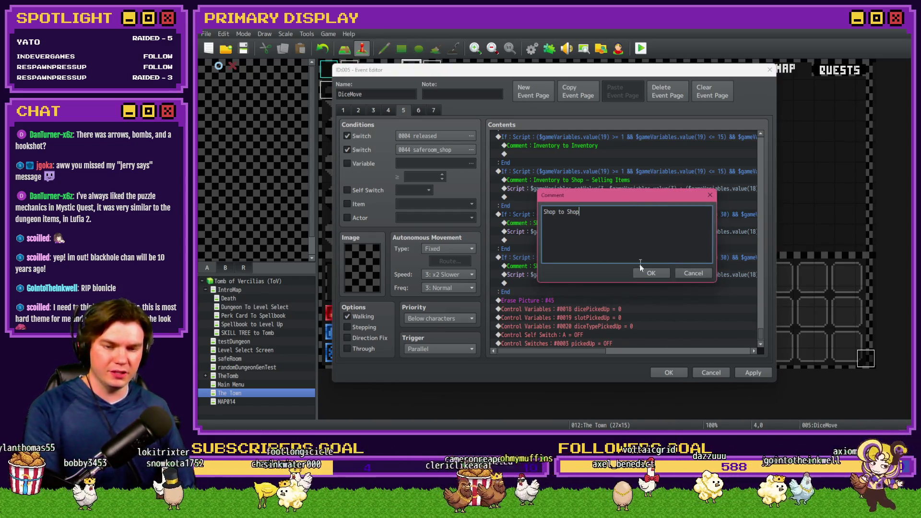
{"action": "left_click", "coordinate": [644, 272]}
{"action": "left_click", "coordinate": [633, 273]}
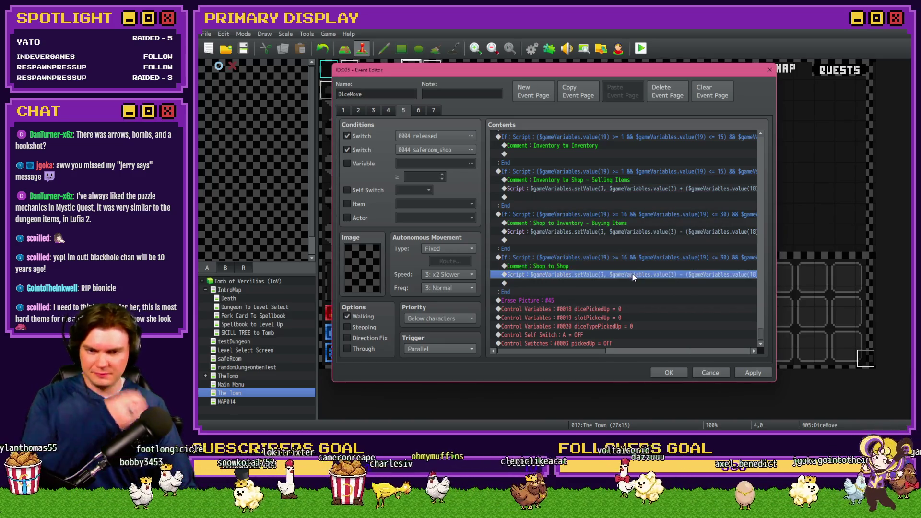
{"action": "key", "text": "Delete"}
{"action": "left_click", "coordinate": [753, 372]}
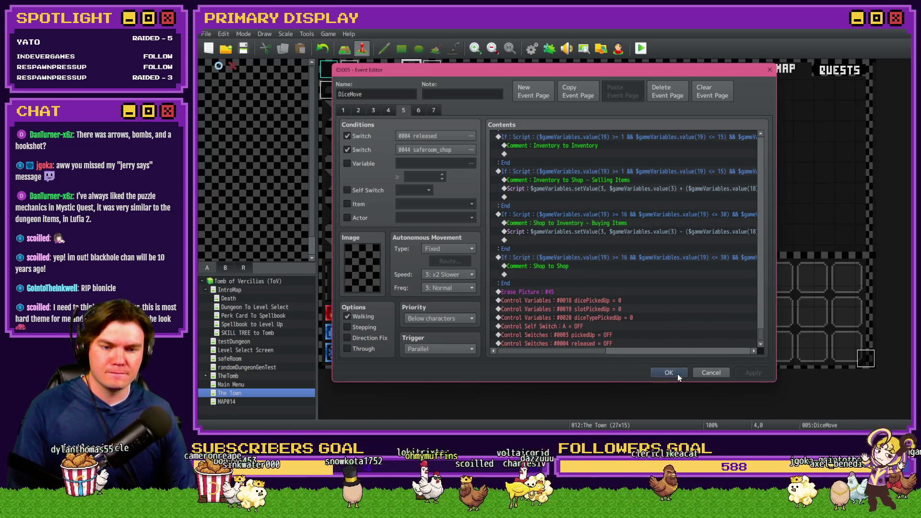
{"action": "left_click", "coordinate": [668, 372]}
Save the project, playtest, and open the Mages Guild's buy and sell shop
{"action": "left_click", "coordinate": [641, 48]}
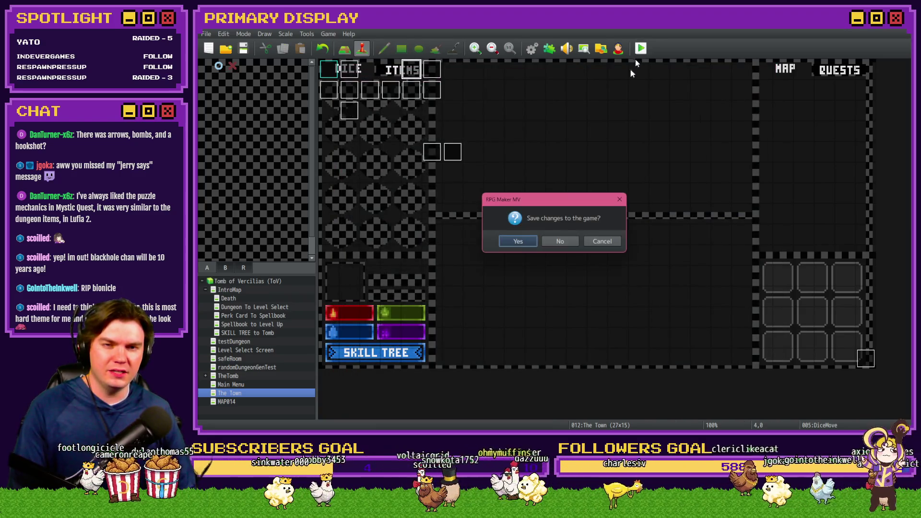
{"action": "left_click", "coordinate": [516, 242]}
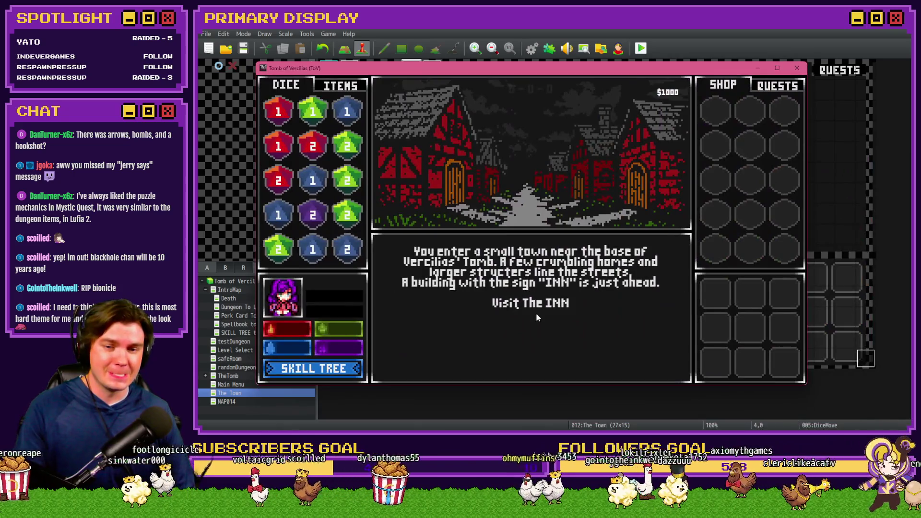
{"action": "left_click", "coordinate": [533, 305]}
{"action": "left_click", "coordinate": [537, 336]}
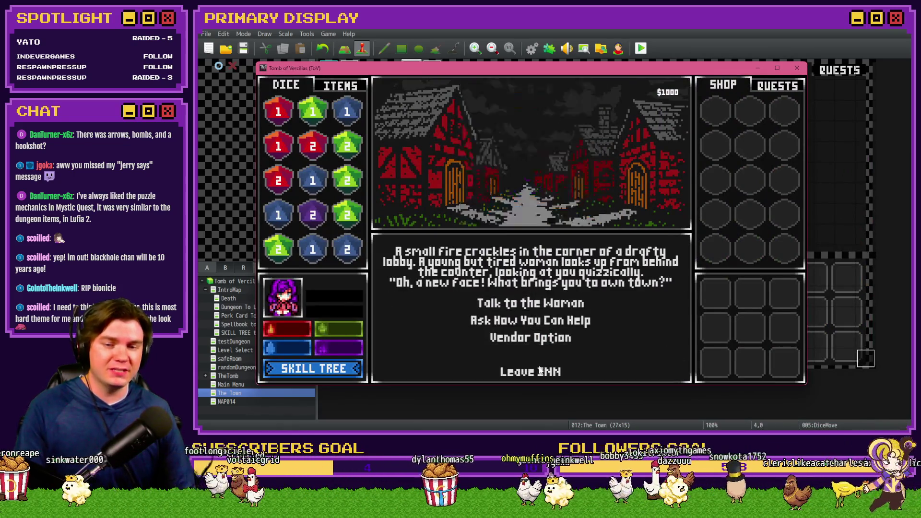
{"action": "left_click", "coordinate": [545, 329]}
{"action": "left_click", "coordinate": [542, 337]}
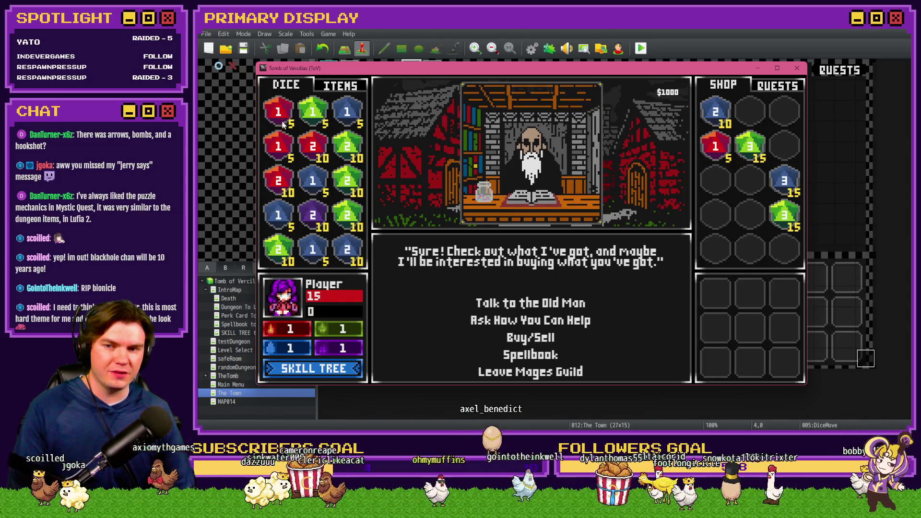
Drag red 1 dice between inventory and shop, buying one back so gold shows $990
{"action": "mouse_move", "coordinate": [282, 112]}
{"action": "left_mouse_down"}
{"action": "mouse_move", "coordinate": [687, 190]}
{"action": "mouse_move", "coordinate": [716, 186]}
{"action": "mouse_move", "coordinate": [408, 158]}
{"action": "mouse_move", "coordinate": [285, 118]}
{"action": "left_mouse_up"}
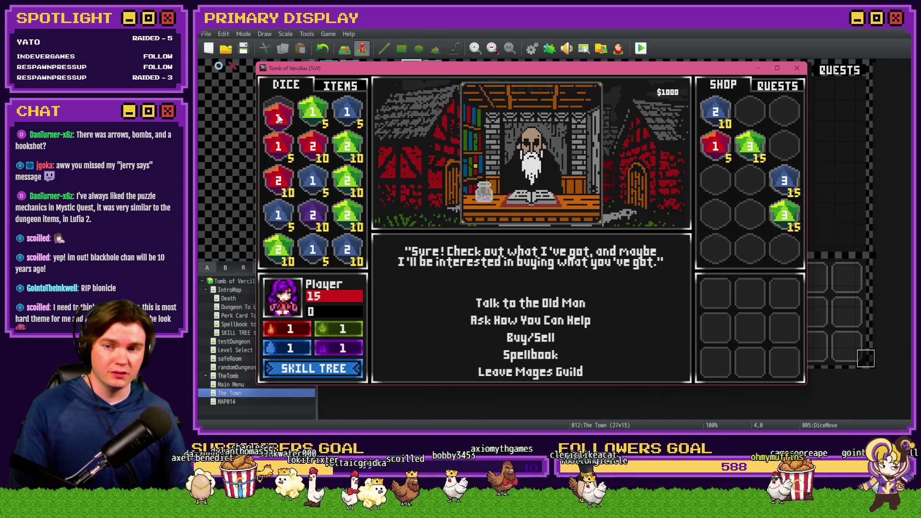
{"action": "mouse_move", "coordinate": [279, 117]}
{"action": "left_mouse_down"}
{"action": "mouse_move", "coordinate": [715, 183]}
{"action": "mouse_move", "coordinate": [278, 114]}
{"action": "left_mouse_up"}
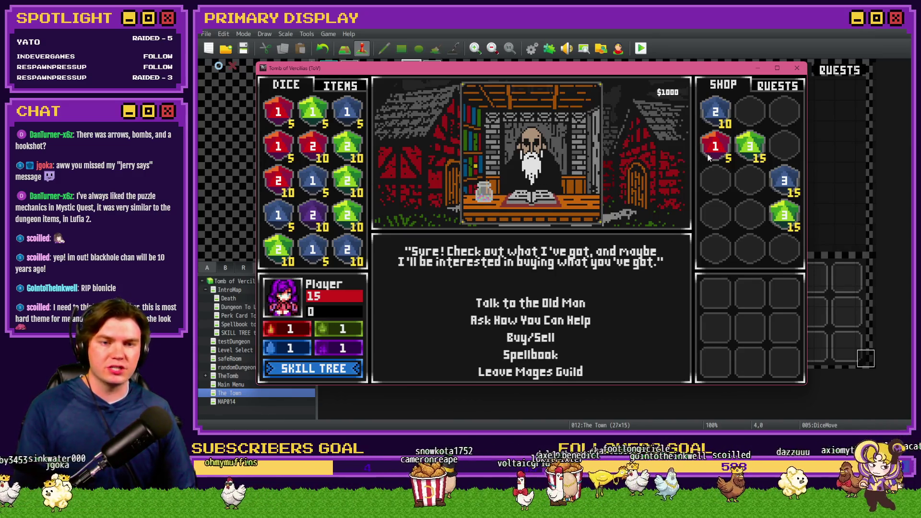
{"action": "left_click_drag", "start_coordinate": [715, 152], "coordinate": [278, 113]}
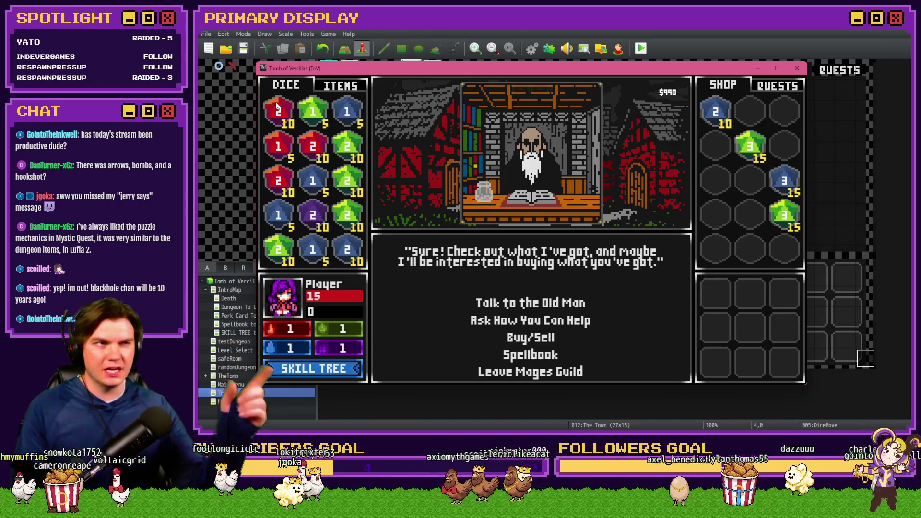
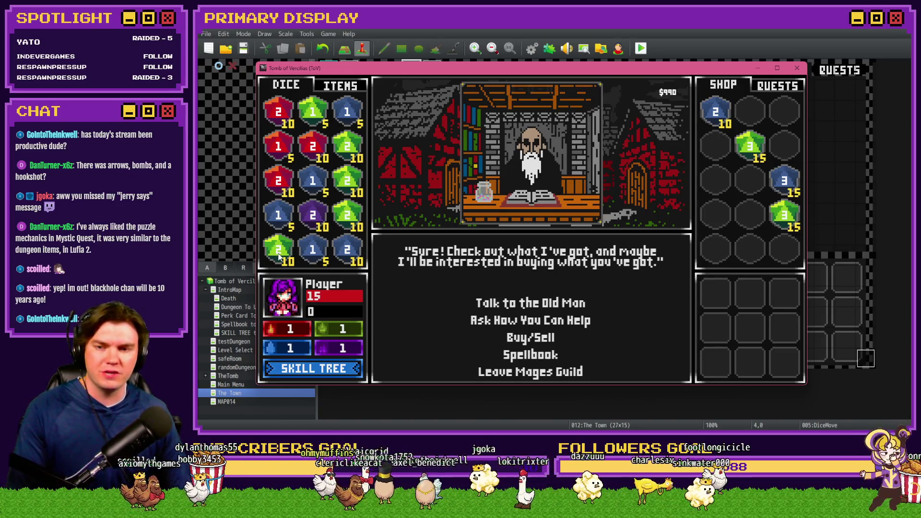
Merge green dice into a green 3 and blue 1s into a blue 2, then buy the blue 3 for a blue 4
{"action": "left_click_drag", "start_coordinate": [279, 258], "coordinate": [335, 227]}
{"action": "left_click_drag", "start_coordinate": [344, 220], "coordinate": [343, 226]}
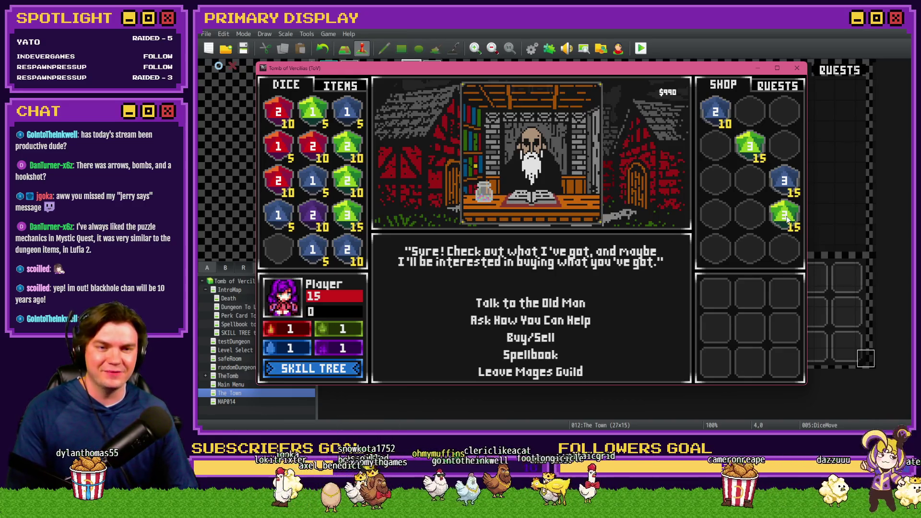
{"action": "left_click_drag", "start_coordinate": [785, 210], "coordinate": [784, 146]}
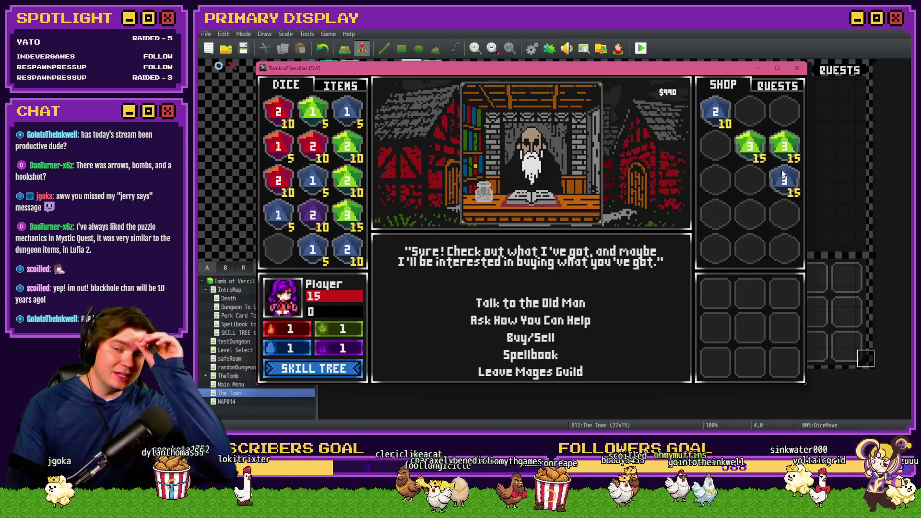
{"action": "mouse_move", "coordinate": [278, 215]}
{"action": "left_mouse_down"}
{"action": "mouse_move", "coordinate": [312, 181]}
{"action": "mouse_move", "coordinate": [348, 250]}
{"action": "left_mouse_up"}
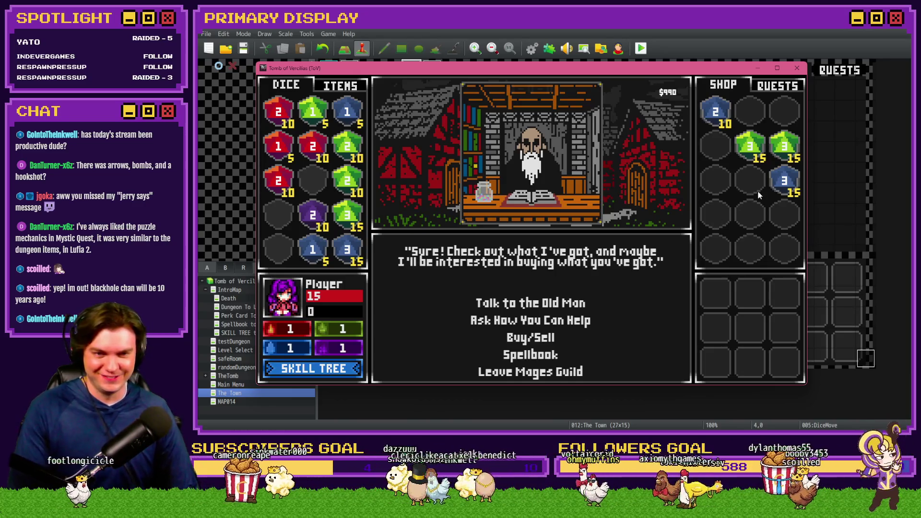
{"action": "mouse_move", "coordinate": [769, 193]}
{"action": "left_mouse_down"}
{"action": "mouse_move", "coordinate": [600, 240]}
{"action": "mouse_move", "coordinate": [383, 271]}
{"action": "mouse_move", "coordinate": [349, 258]}
{"action": "left_mouse_up"}
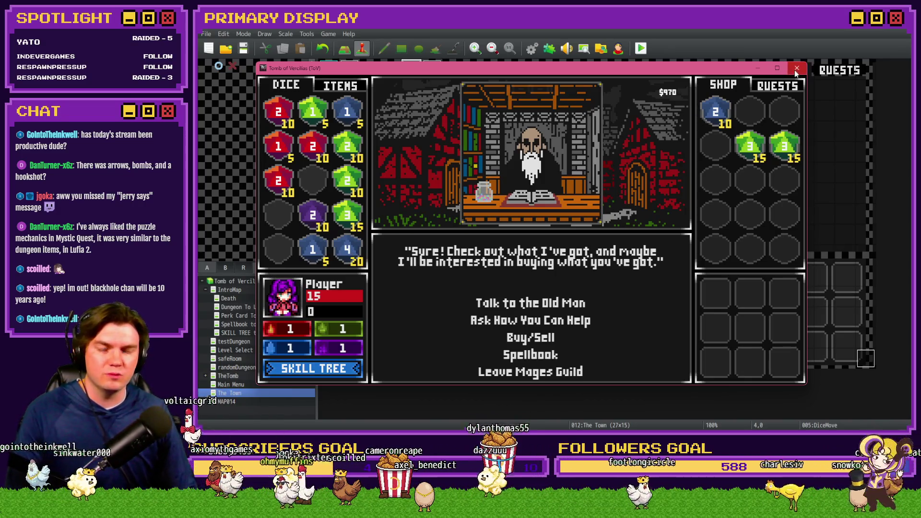
{"action": "key", "text": "alt+F4"}
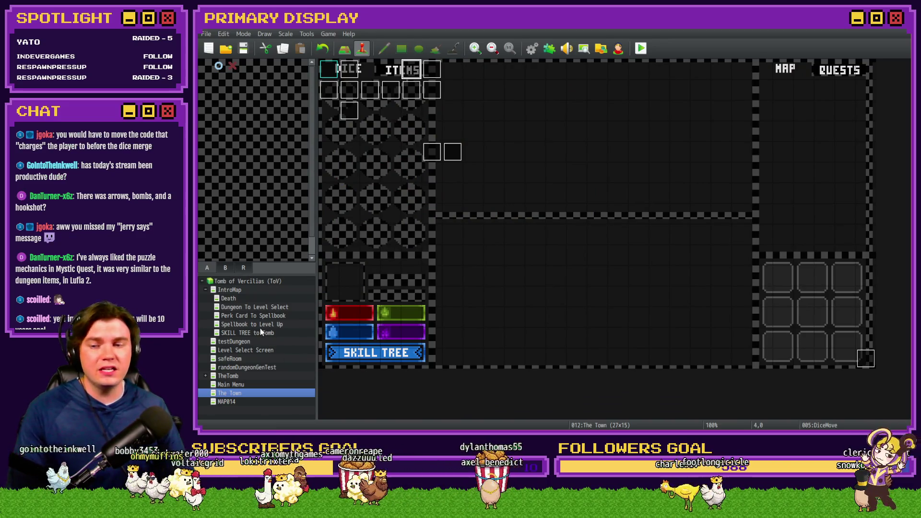
Set the player's starting position on the Perk Card To Spellbook map
{"action": "left_click", "coordinate": [257, 316]}
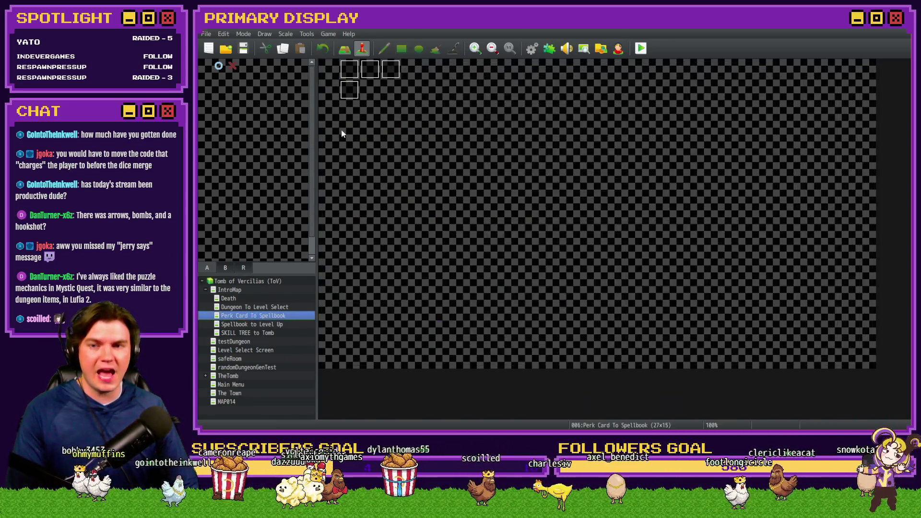
{"action": "right_click", "coordinate": [329, 74]}
{"action": "mouse_move", "coordinate": [384, 187]}
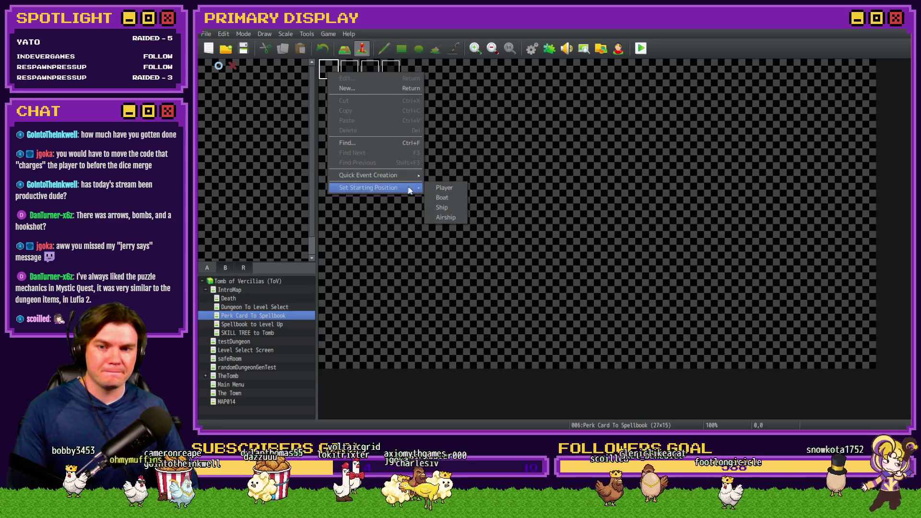
{"action": "left_click", "coordinate": [437, 189]}
Save and playtest, picking a perk card to reach the 50-point skill tree, then return to The Town
{"action": "left_click", "coordinate": [641, 48]}
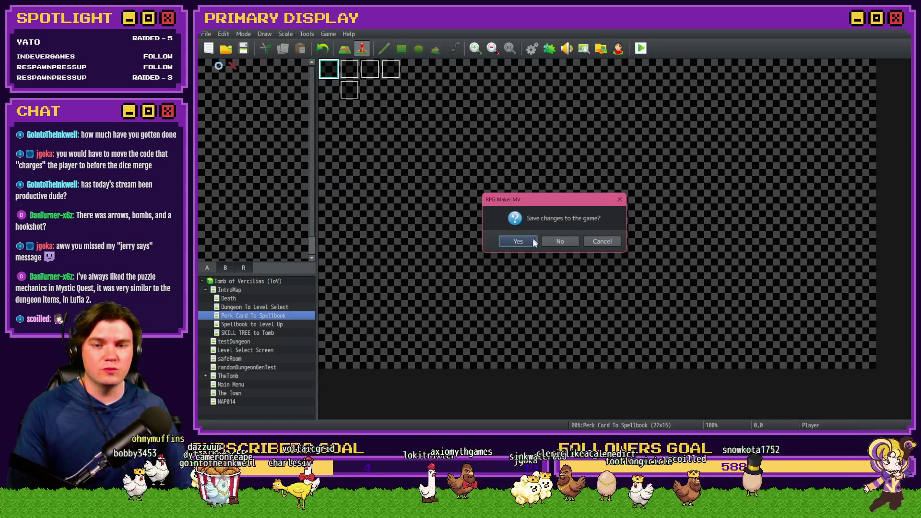
{"action": "left_click", "coordinate": [533, 241]}
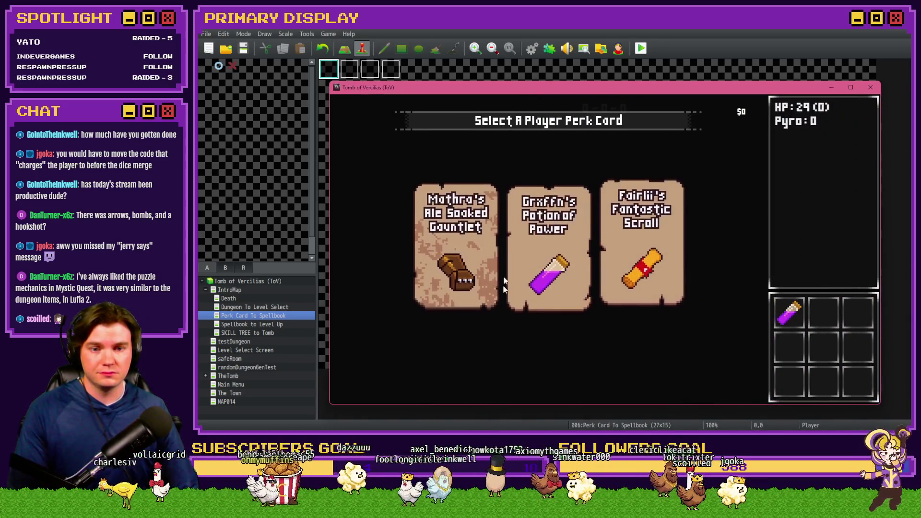
{"action": "left_click", "coordinate": [501, 283]}
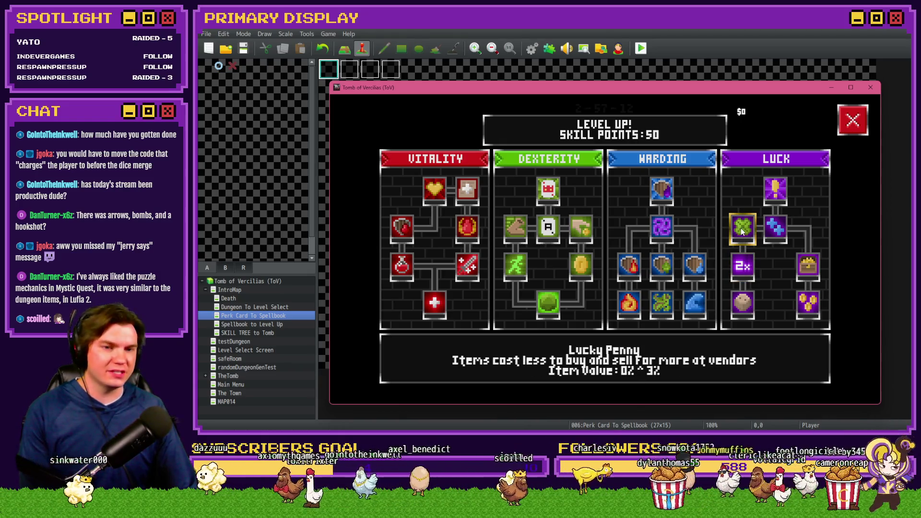
{"action": "left_click", "coordinate": [871, 87]}
{"action": "left_click", "coordinate": [246, 393]}
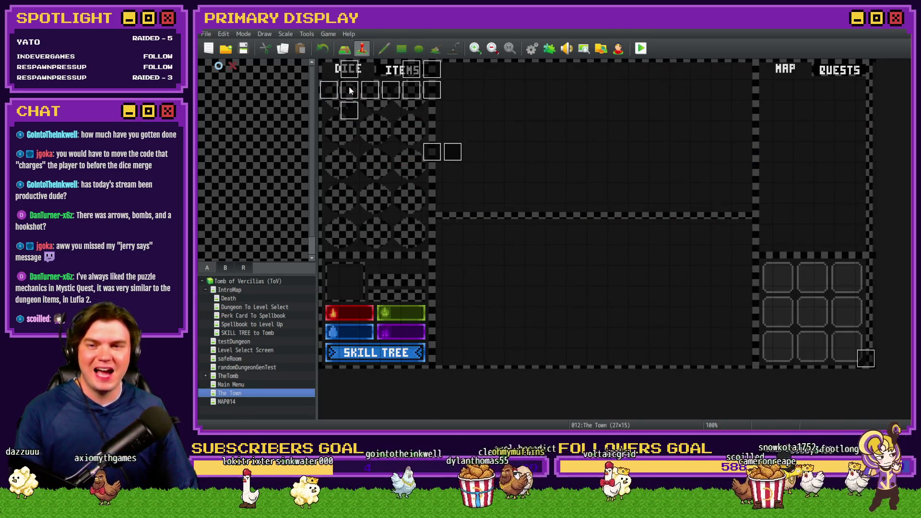
Open the DiceMove event's page 5 and select the If block that increments dicePickedUp
{"action": "double_click", "coordinate": [412, 70]}
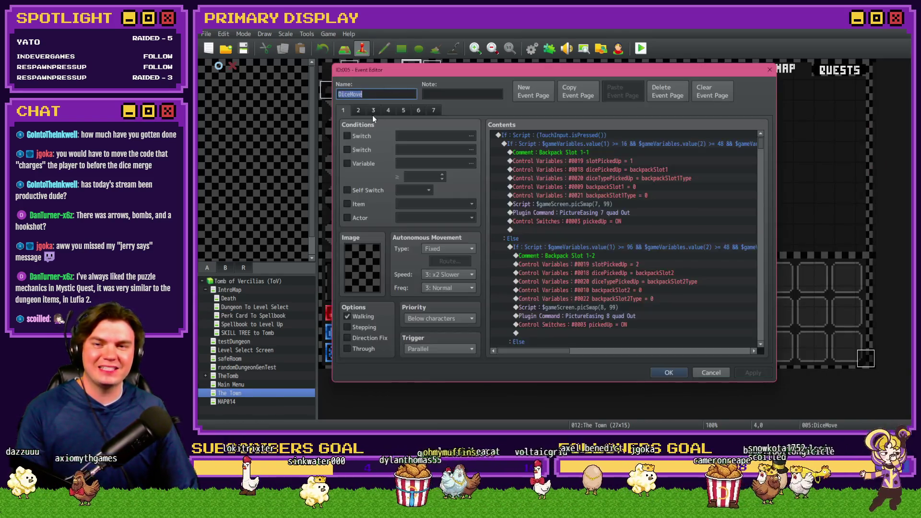
{"action": "left_click", "coordinate": [404, 110]}
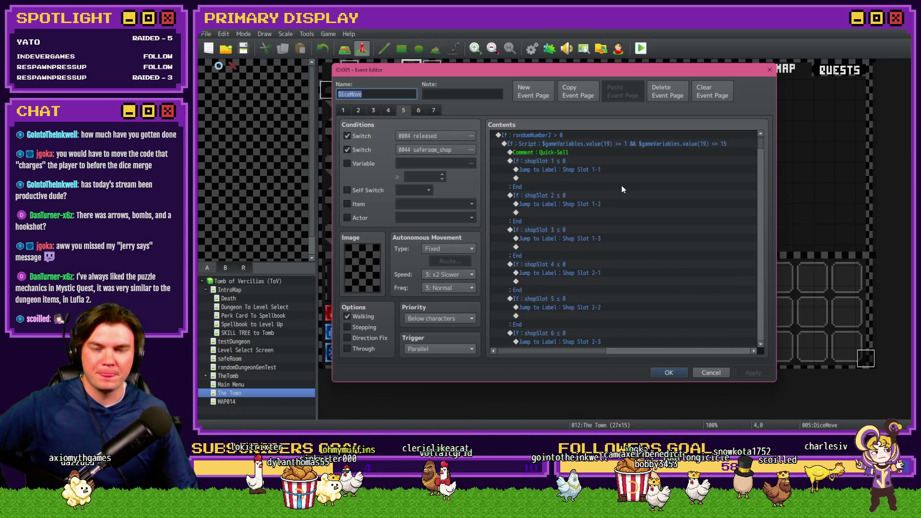
{"action": "left_click_drag", "start_coordinate": [758, 149], "coordinate": [760, 171]}
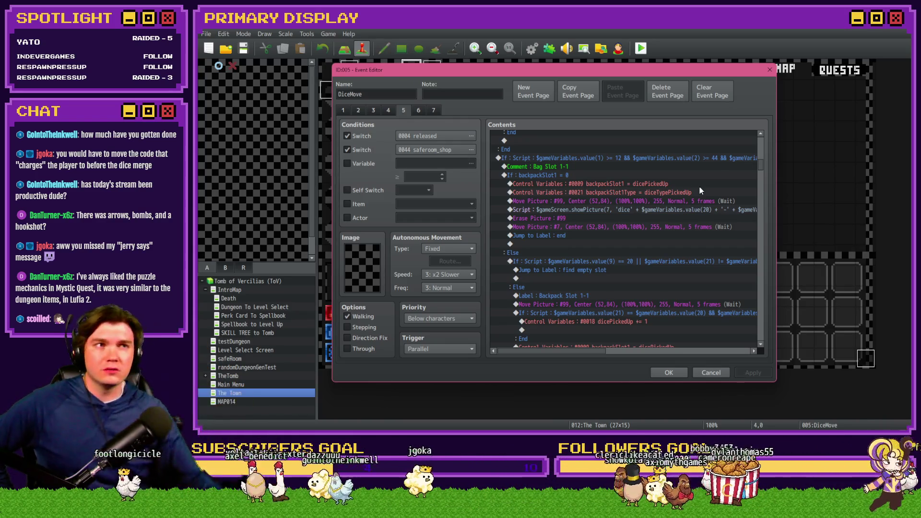
{"action": "scroll", "coordinate": [649, 225], "scroll_direction": "down", "scroll_amount": 3}
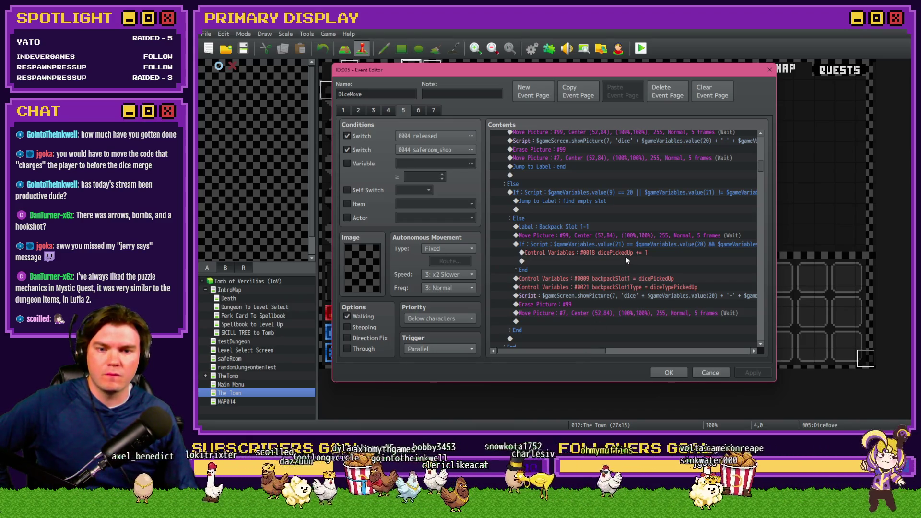
{"action": "mouse_move", "coordinate": [598, 352]}
{"action": "left_mouse_down"}
{"action": "mouse_move", "coordinate": [632, 354]}
{"action": "mouse_move", "coordinate": [614, 357]}
{"action": "mouse_move", "coordinate": [598, 341]}
{"action": "mouse_move", "coordinate": [586, 347]}
{"action": "left_mouse_up"}
{"action": "left_click", "coordinate": [611, 244]}
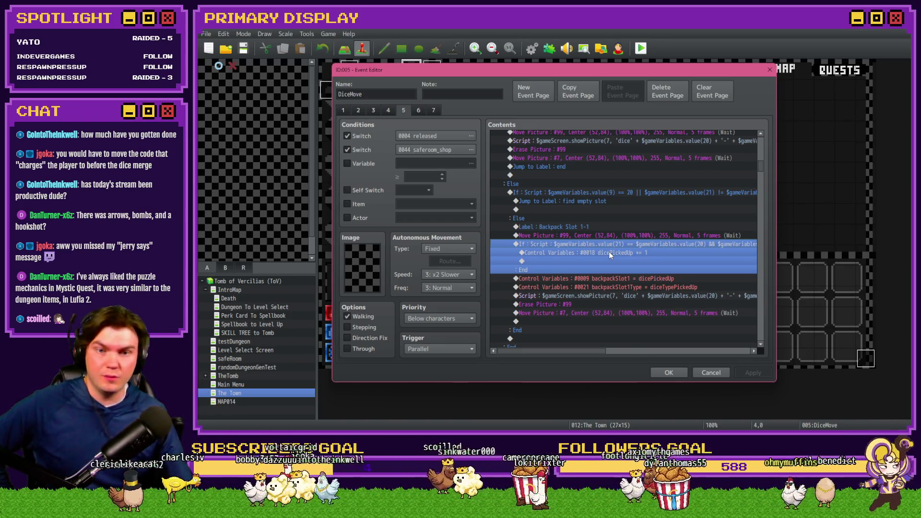
Inspect the Move Picture #99 and dicePickedUp += 1 commands, then display page 4
{"action": "left_click", "coordinate": [617, 235]}
{"action": "left_click", "coordinate": [617, 252]}
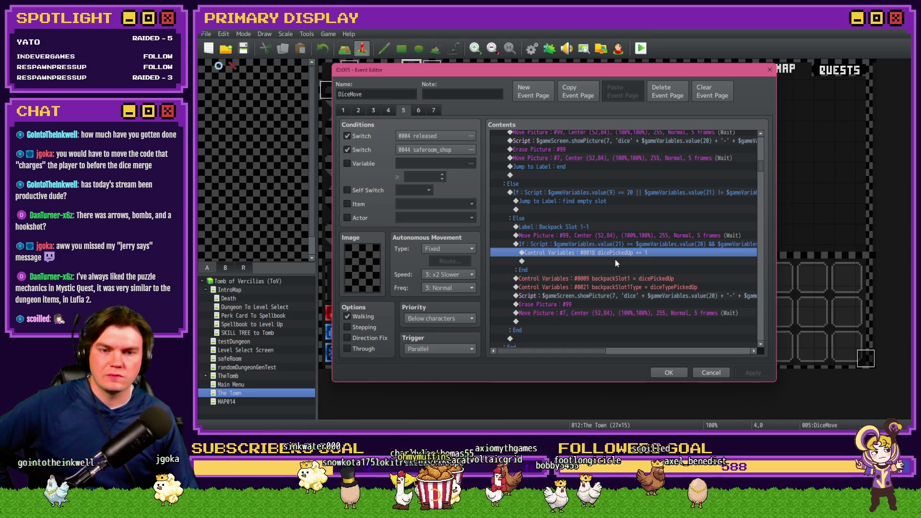
{"action": "scroll", "coordinate": [609, 268], "scroll_direction": "up", "scroll_amount": 10}
{"action": "scroll", "coordinate": [609, 273], "scroll_direction": "down", "scroll_amount": 10}
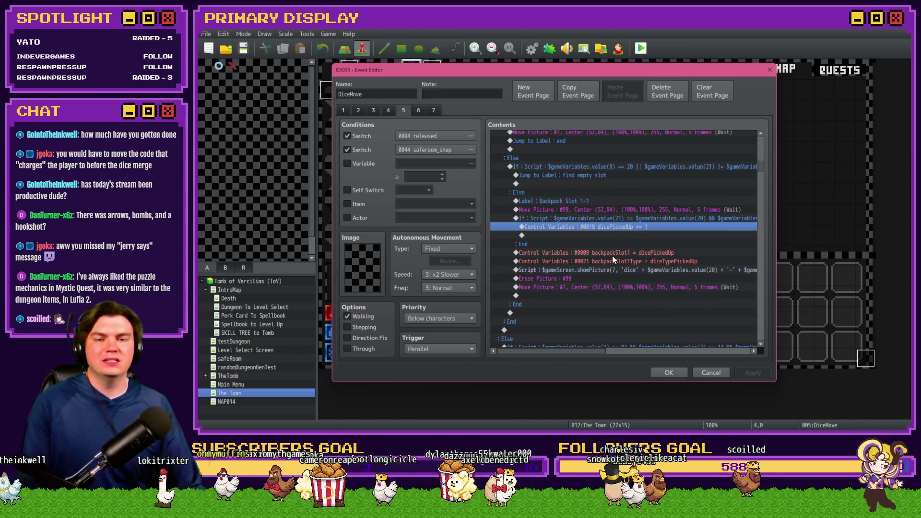
{"action": "left_click", "coordinate": [548, 219]}
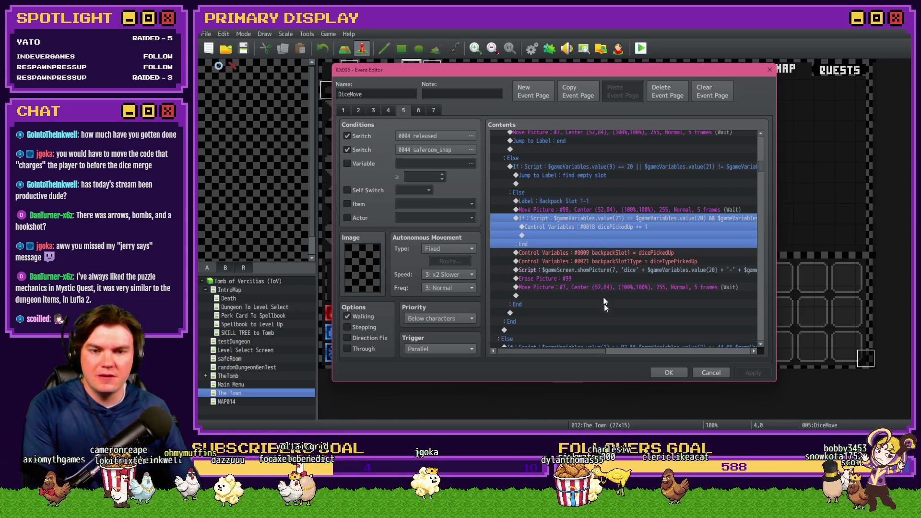
{"action": "mouse_move", "coordinate": [594, 351]}
{"action": "left_mouse_down"}
{"action": "mouse_move", "coordinate": [658, 357]}
{"action": "mouse_move", "coordinate": [595, 356]}
{"action": "left_mouse_up"}
{"action": "left_click", "coordinate": [626, 230]}
{"action": "left_click", "coordinate": [619, 236]}
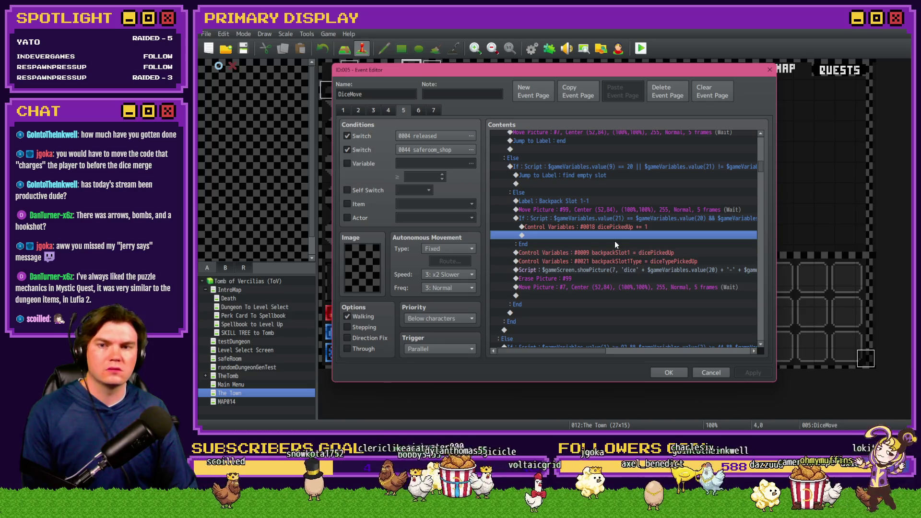
{"action": "left_click", "coordinate": [389, 111]}
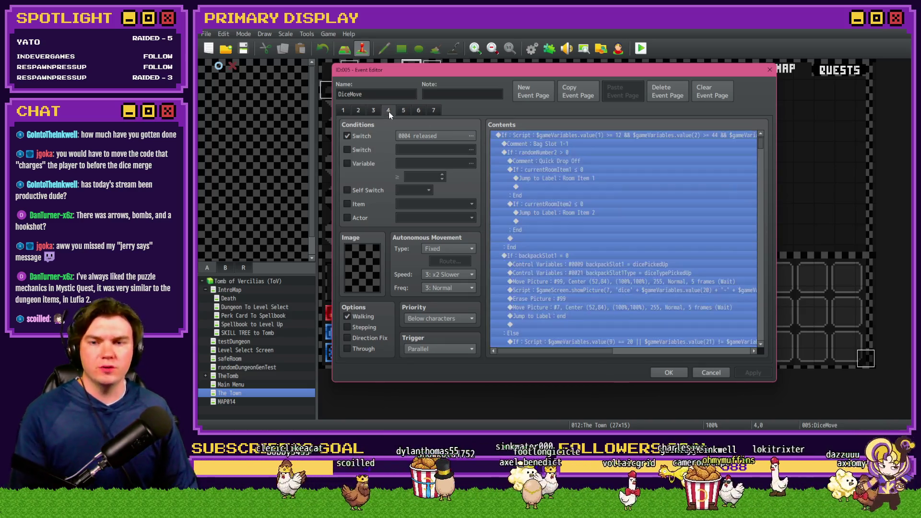
Browse DiceMove pages 1–3, reviewing the backpackSlot1Type and spellbook commands
{"action": "left_click", "coordinate": [373, 110]}
{"action": "left_click", "coordinate": [683, 195]}
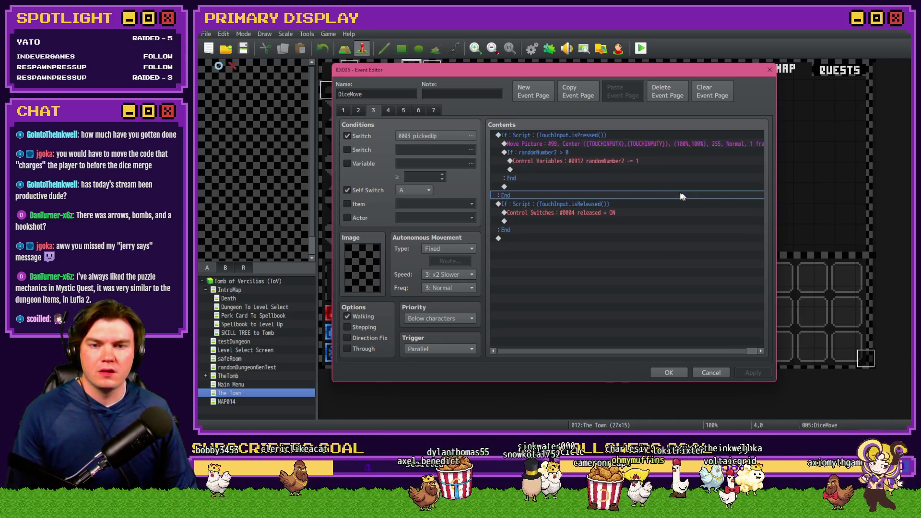
{"action": "left_click", "coordinate": [358, 111]}
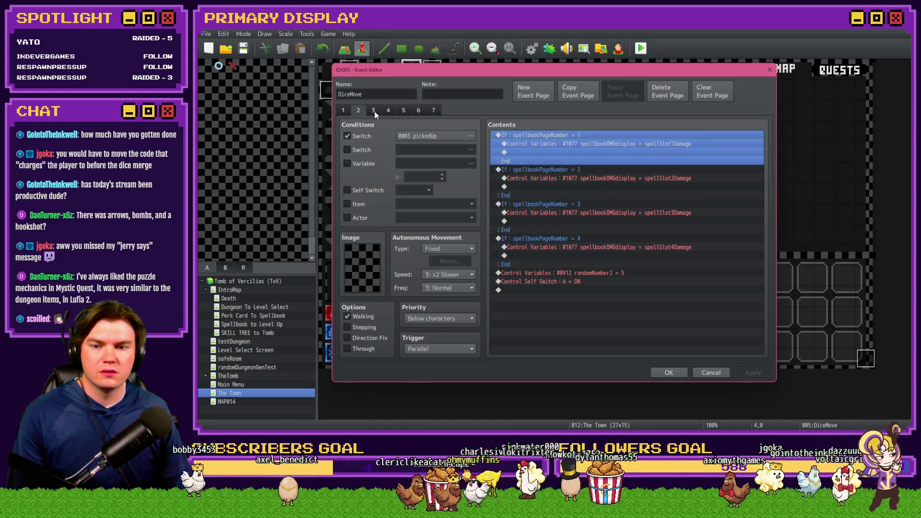
{"action": "left_click", "coordinate": [374, 112]}
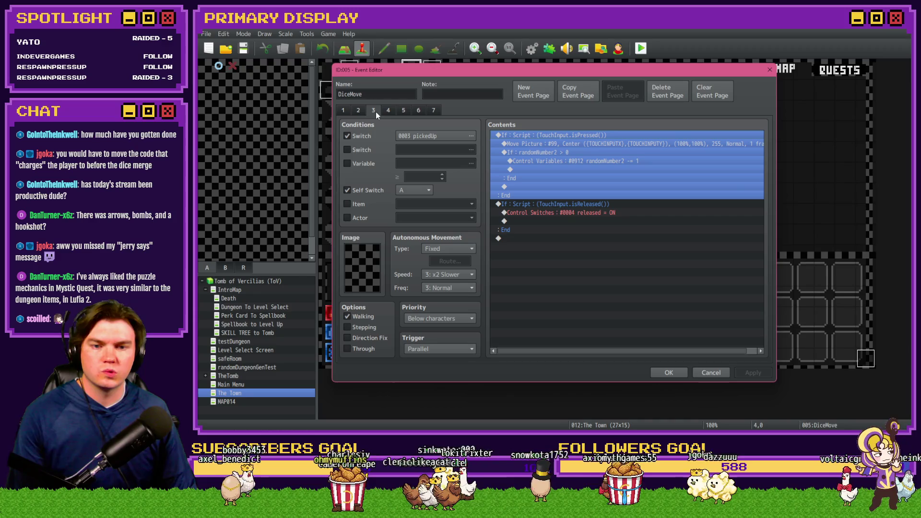
{"action": "left_click", "coordinate": [356, 111]}
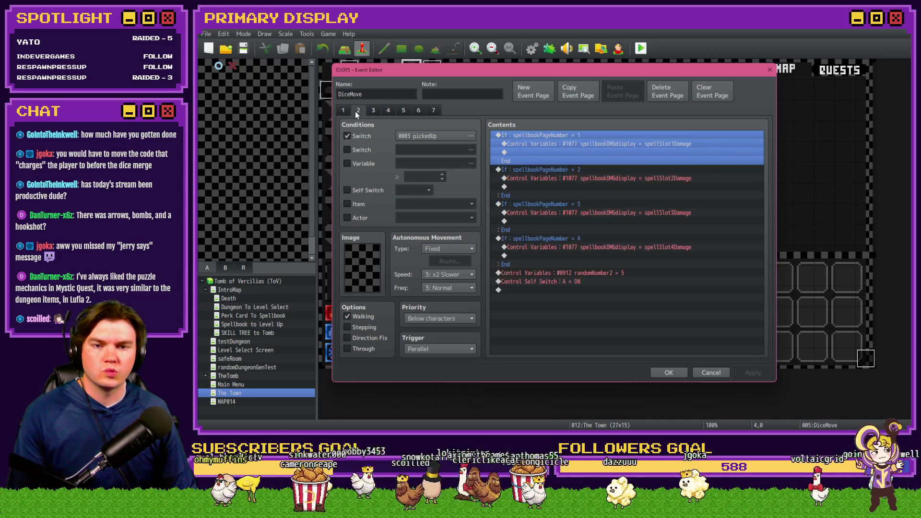
{"action": "left_click", "coordinate": [343, 110]}
{"action": "left_click", "coordinate": [629, 195]}
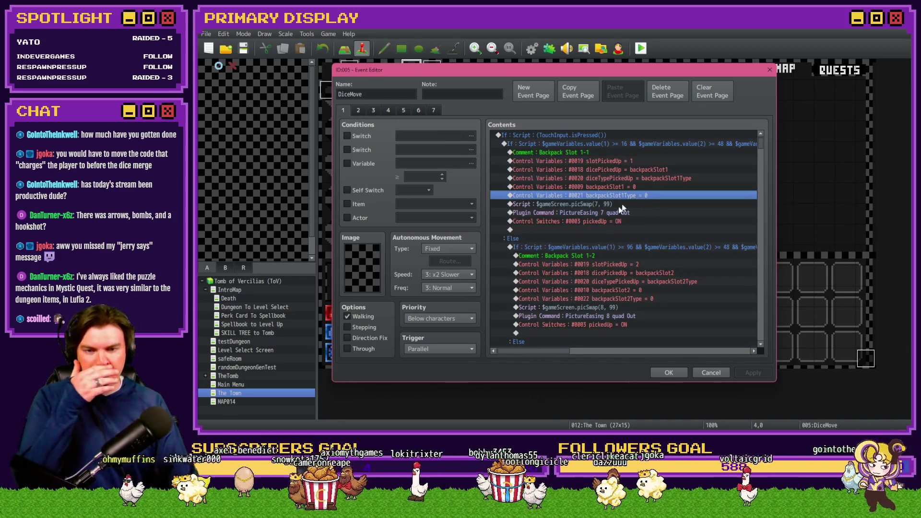
{"action": "left_click", "coordinate": [360, 111]}
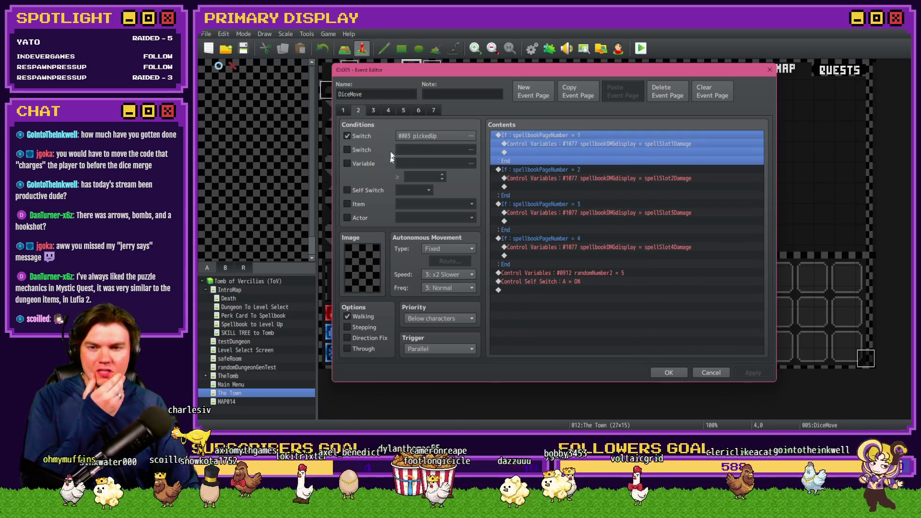
{"action": "left_click", "coordinate": [343, 112]}
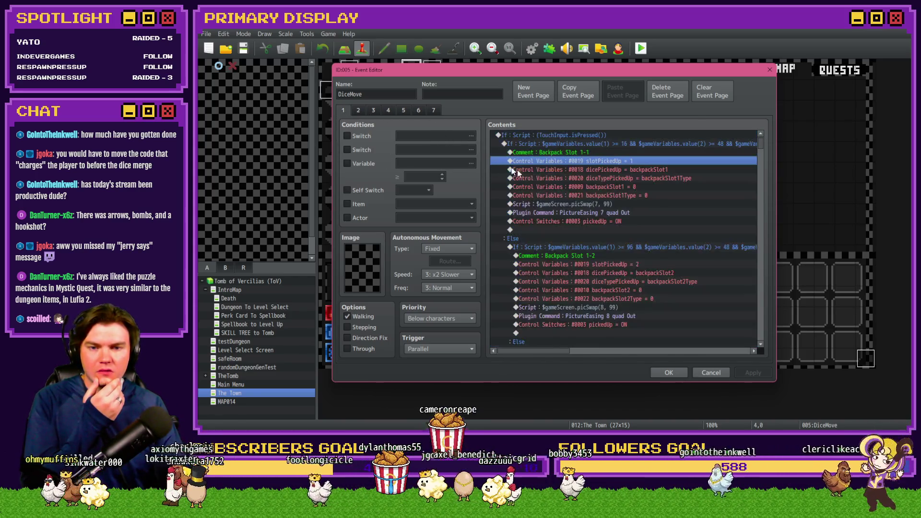
{"action": "left_click", "coordinate": [365, 114]}
{"action": "left_click", "coordinate": [565, 164]}
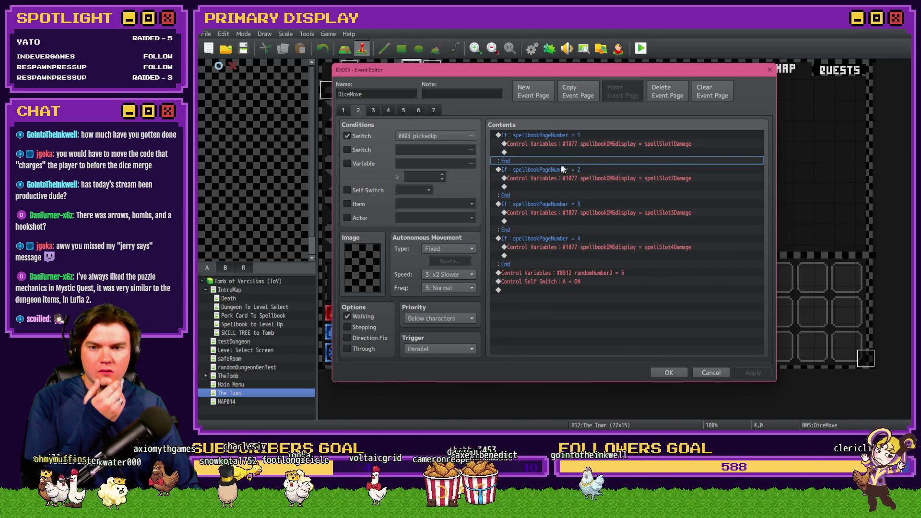
On page 3, pick the insertion row in the touch-release branch and bring up Event Commands
{"action": "left_click", "coordinate": [371, 111]}
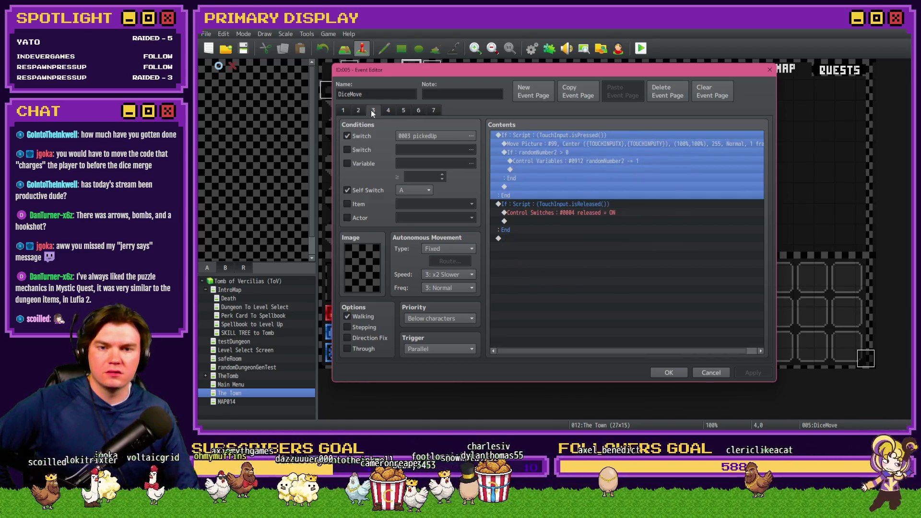
{"action": "left_click", "coordinate": [561, 170]}
{"action": "left_click", "coordinate": [560, 221]}
{"action": "left_click", "coordinate": [579, 142]}
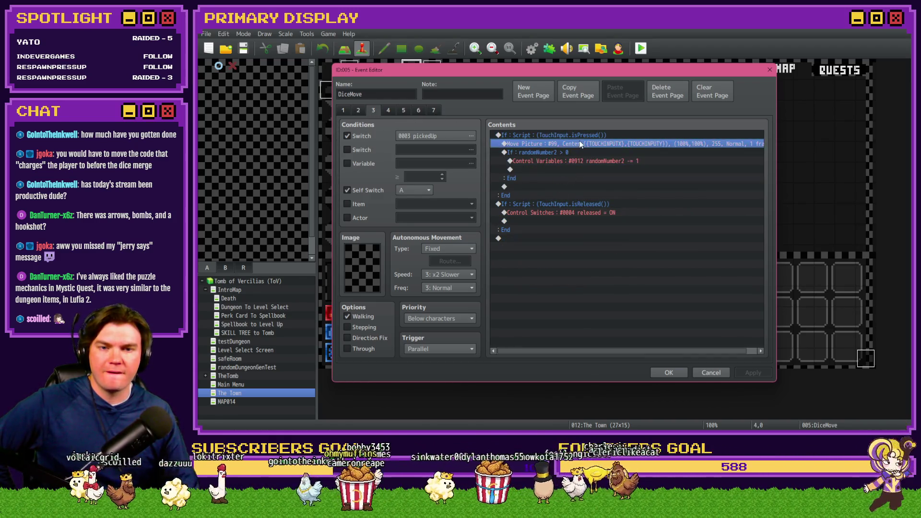
{"action": "left_click", "coordinate": [584, 208]}
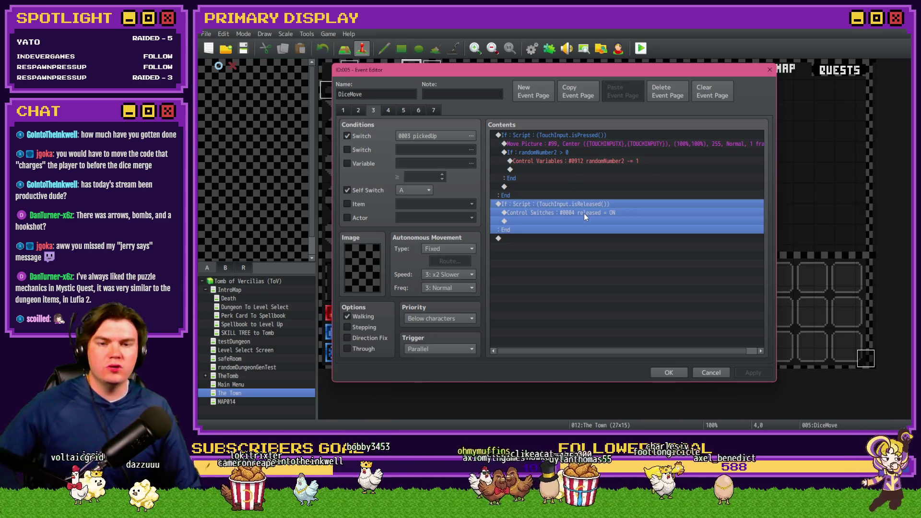
{"action": "left_click", "coordinate": [584, 213]}
{"action": "key", "text": "Insert"}
{"action": "left_click", "coordinate": [525, 113]}
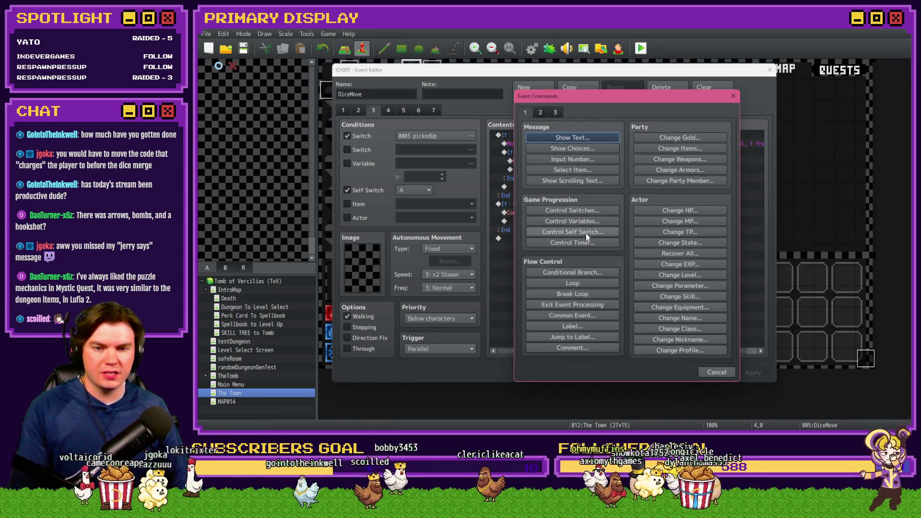
Add a Control Variables command targeting variable 0913 randomNumber3
{"action": "left_click", "coordinate": [573, 220]}
{"action": "left_click", "coordinate": [682, 149]}
{"action": "left_click_drag", "start_coordinate": [604, 173], "coordinate": [603, 268]}
{"action": "left_click", "coordinate": [571, 236]}
{"action": "scroll", "coordinate": [572, 250], "scroll_direction": "up", "scroll_amount": 2}
{"action": "left_click", "coordinate": [571, 236]}
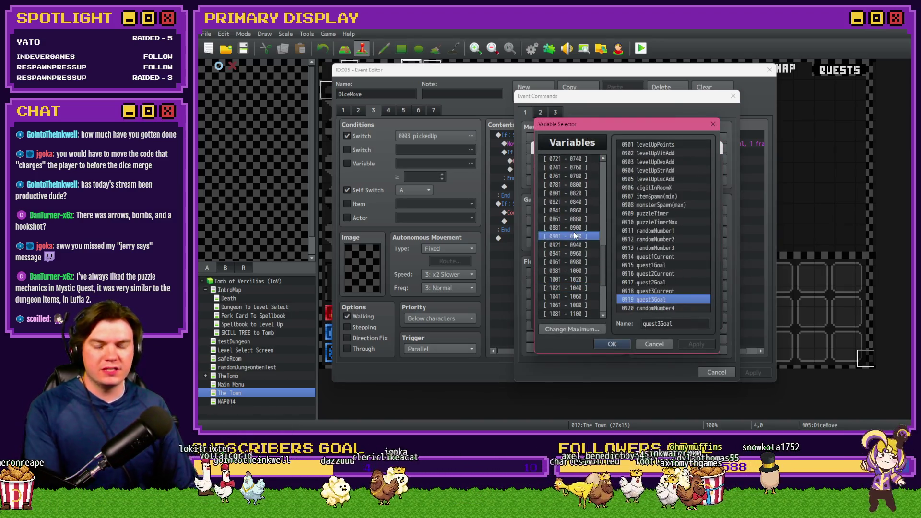
{"action": "double_click", "coordinate": [657, 249]}
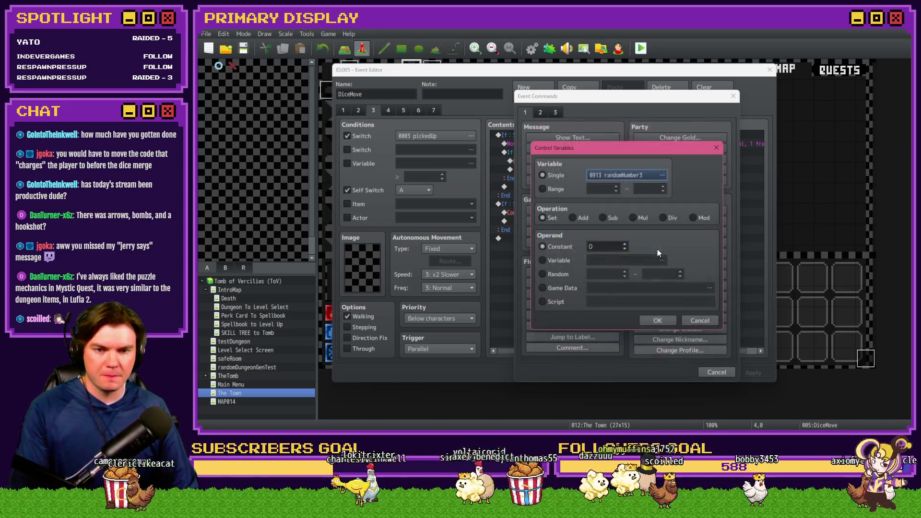
Set its operand to variable dicePickedUp, found by searching 'pi', and confirm
{"action": "left_click", "coordinate": [570, 260]}
{"action": "left_click", "coordinate": [662, 261]}
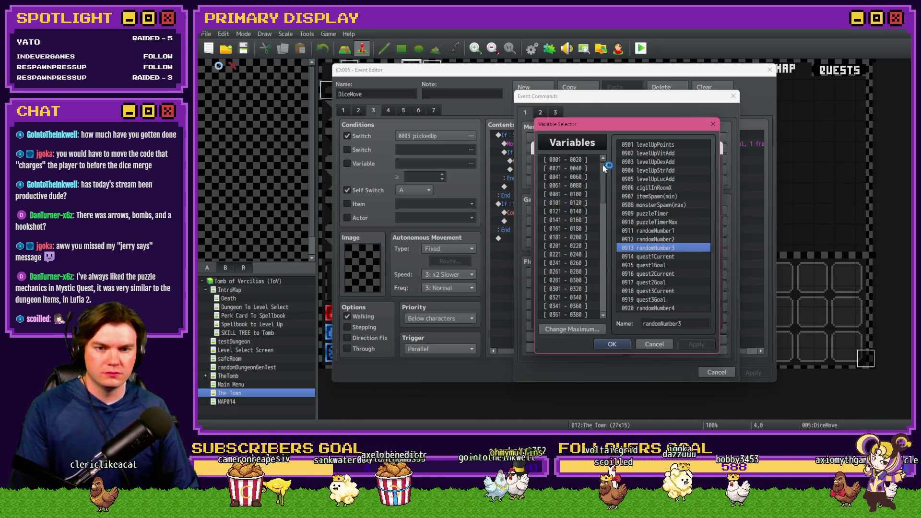
{"action": "left_click", "coordinate": [640, 148]}
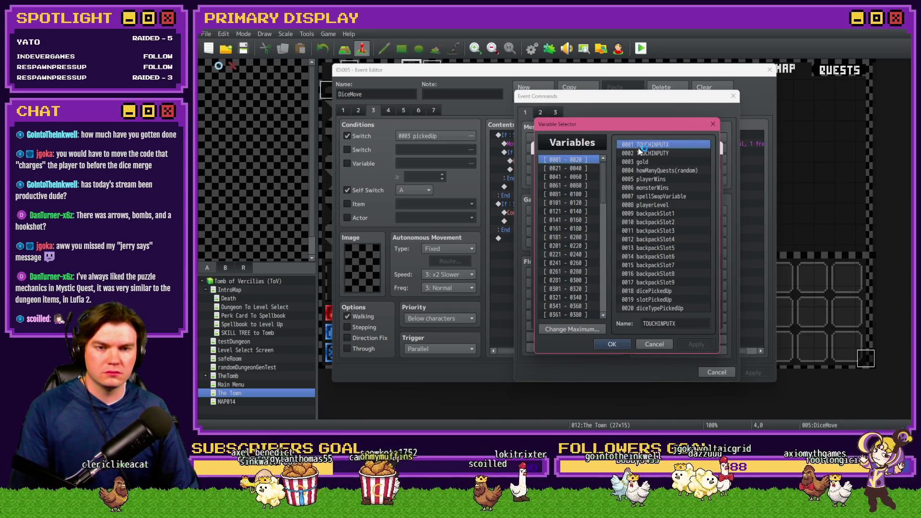
{"action": "key", "text": "ctrl+f"}
{"action": "type", "text": "picked"}
{"action": "key", "text": "Return"}
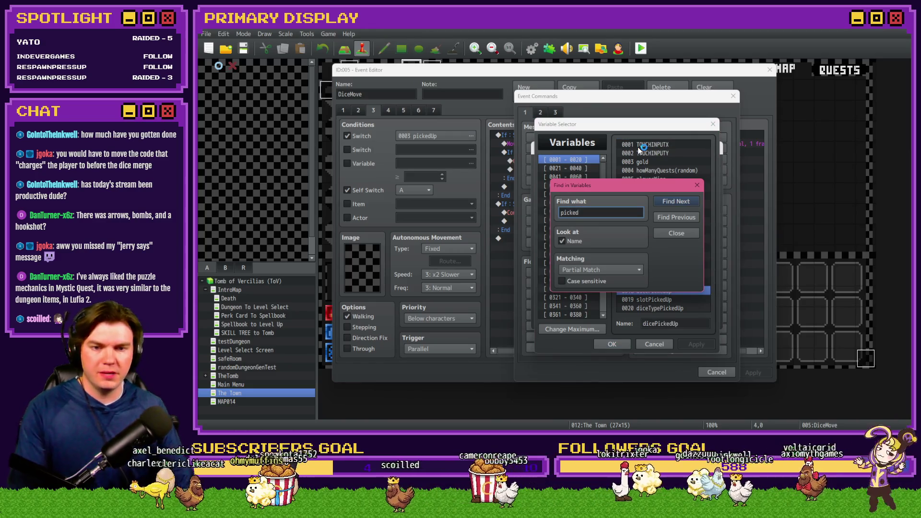
{"action": "left_click_drag", "start_coordinate": [686, 189], "coordinate": [605, 154]}
{"action": "left_click", "coordinate": [621, 150]}
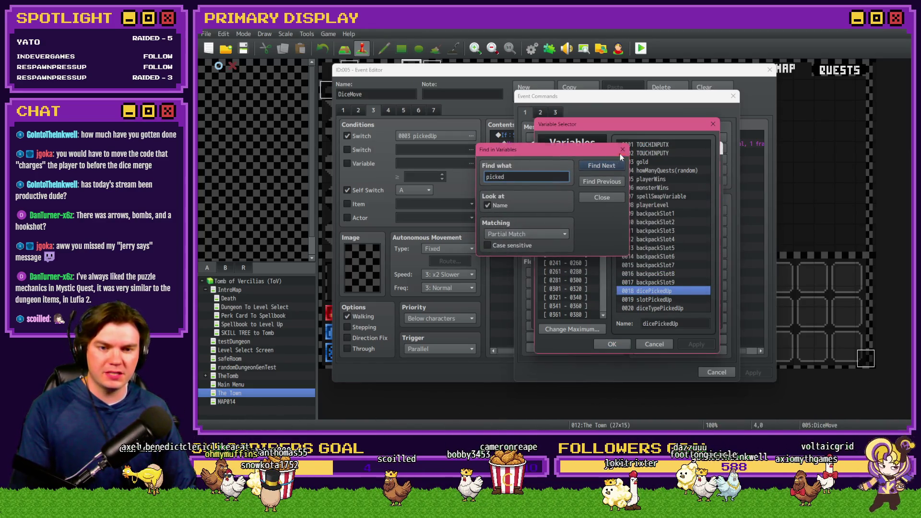
{"action": "double_click", "coordinate": [672, 292]}
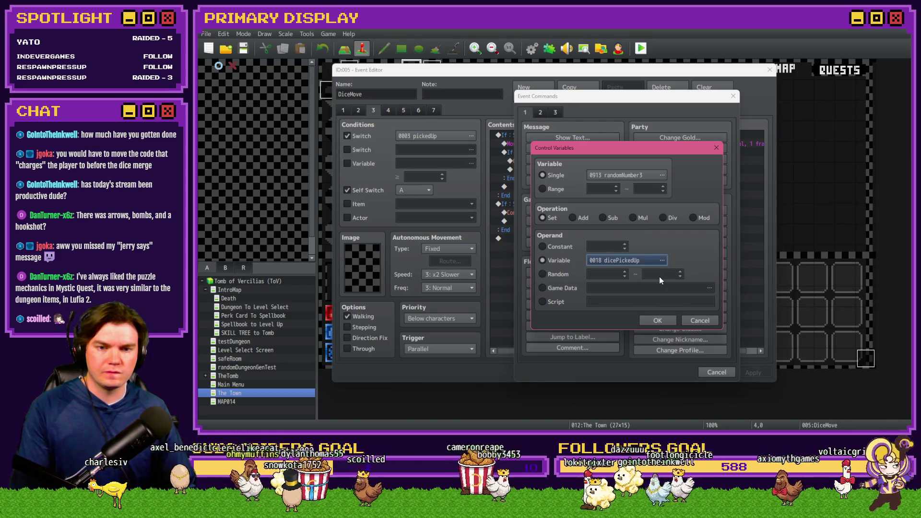
{"action": "left_click", "coordinate": [657, 321]}
{"action": "left_click", "coordinate": [344, 110]}
Compare page 1's dicePickedUp assignment, then verify the new randomNumber3 command on page 3
{"action": "left_click", "coordinate": [517, 152]}
{"action": "left_click", "coordinate": [550, 178]}
{"action": "left_click", "coordinate": [552, 204]}
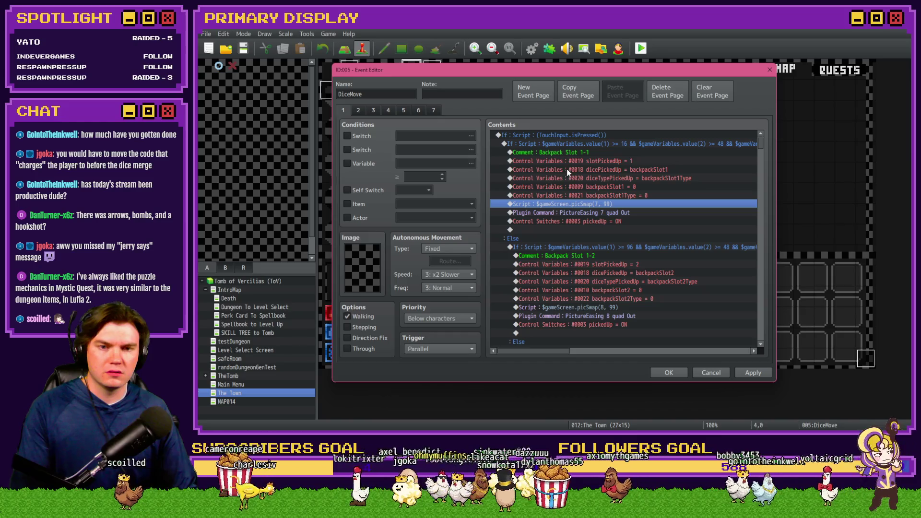
{"action": "left_click", "coordinate": [571, 161]}
{"action": "left_click", "coordinate": [575, 169]}
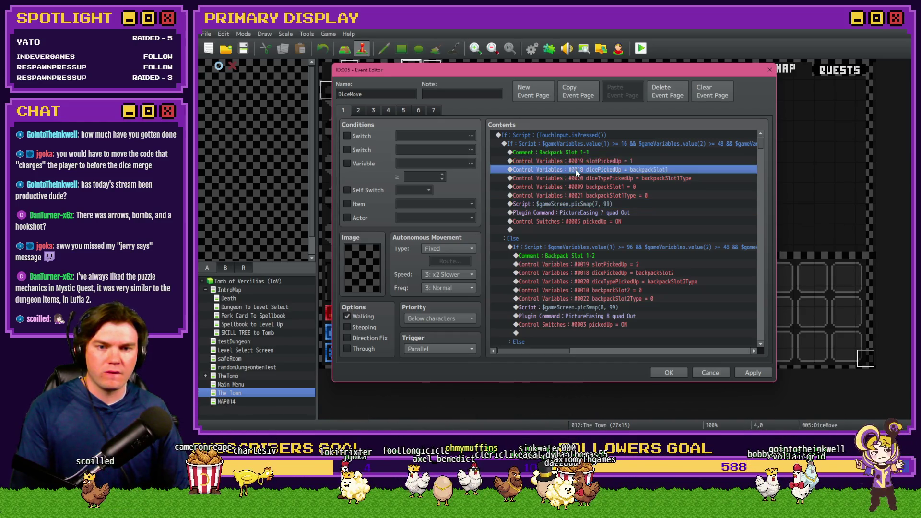
{"action": "left_click", "coordinate": [373, 111]}
{"action": "left_click", "coordinate": [606, 195]}
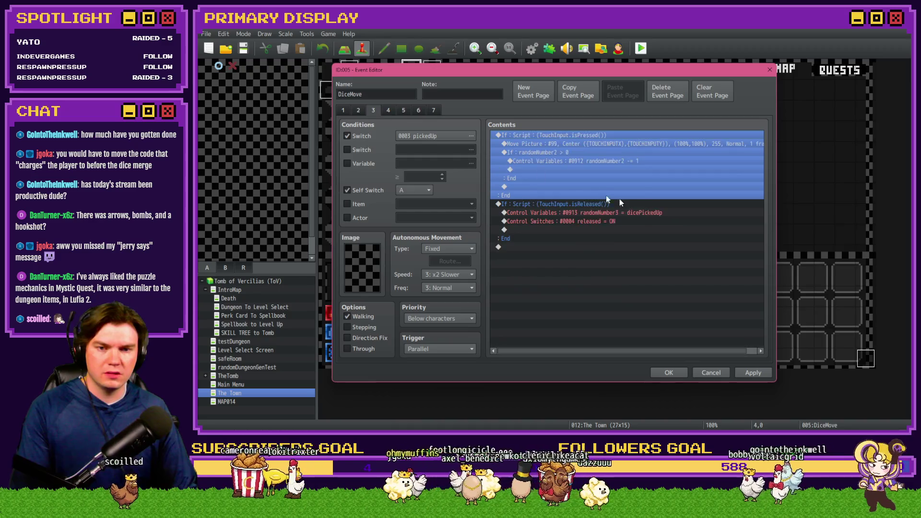
{"action": "left_click", "coordinate": [632, 206]}
{"action": "left_click", "coordinate": [632, 214]}
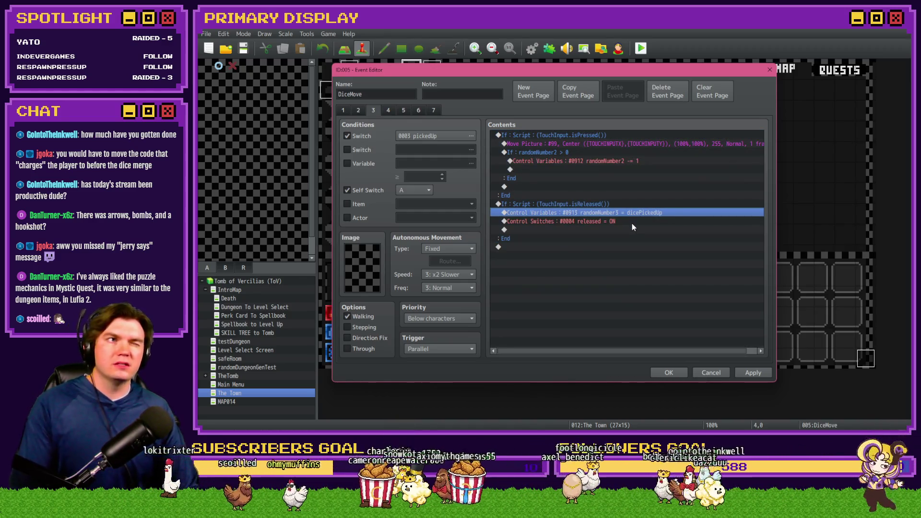
On page 5, change the selling script's variable from 18 to 9
{"action": "left_click", "coordinate": [398, 112]}
{"action": "left_click_drag", "start_coordinate": [762, 142], "coordinate": [769, 339]}
{"action": "scroll", "coordinate": [631, 259], "scroll_direction": "up", "scroll_amount": 2}
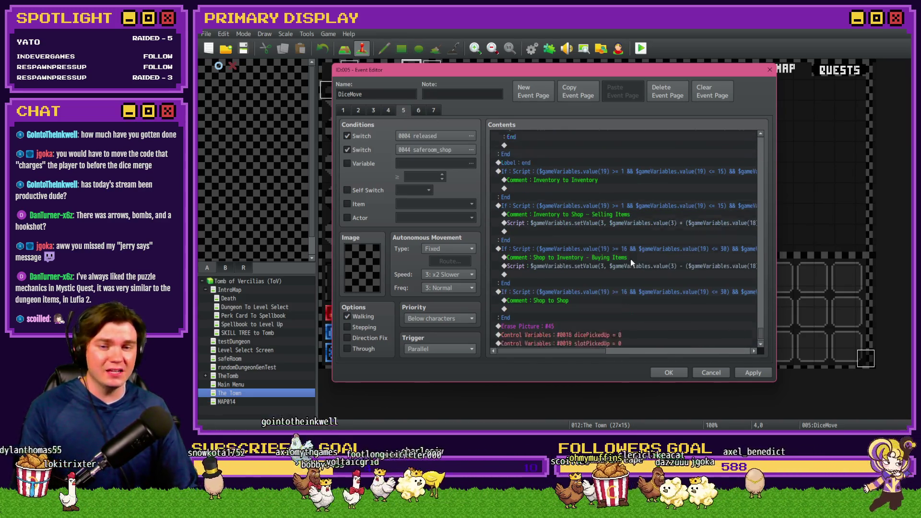
{"action": "left_click", "coordinate": [631, 239]}
{"action": "mouse_move", "coordinate": [586, 351]}
{"action": "left_mouse_down"}
{"action": "mouse_move", "coordinate": [615, 350]}
{"action": "mouse_move", "coordinate": [576, 350]}
{"action": "left_mouse_up"}
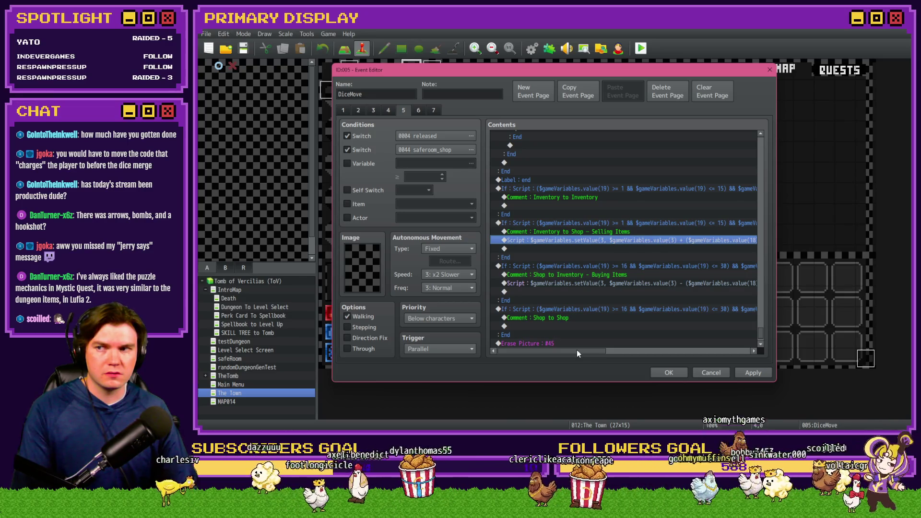
{"action": "left_click_drag", "start_coordinate": [577, 349], "coordinate": [614, 354]}
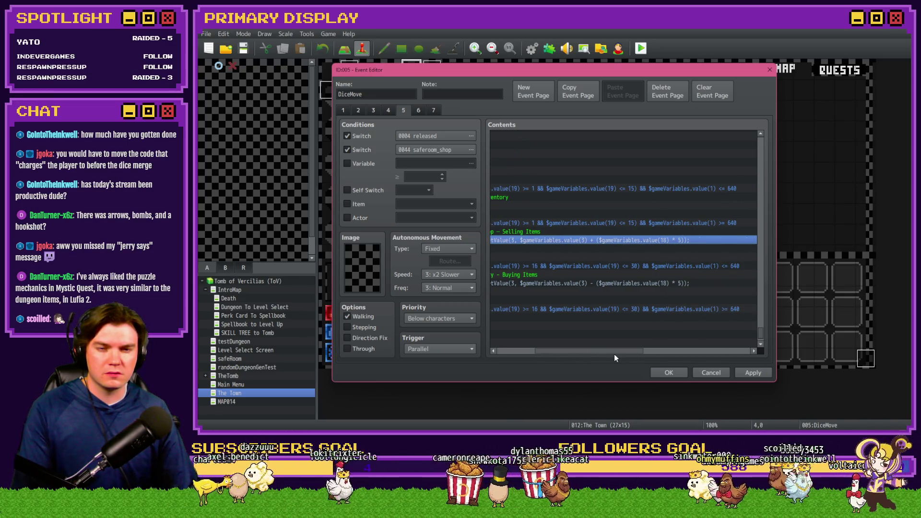
{"action": "double_click", "coordinate": [661, 241]}
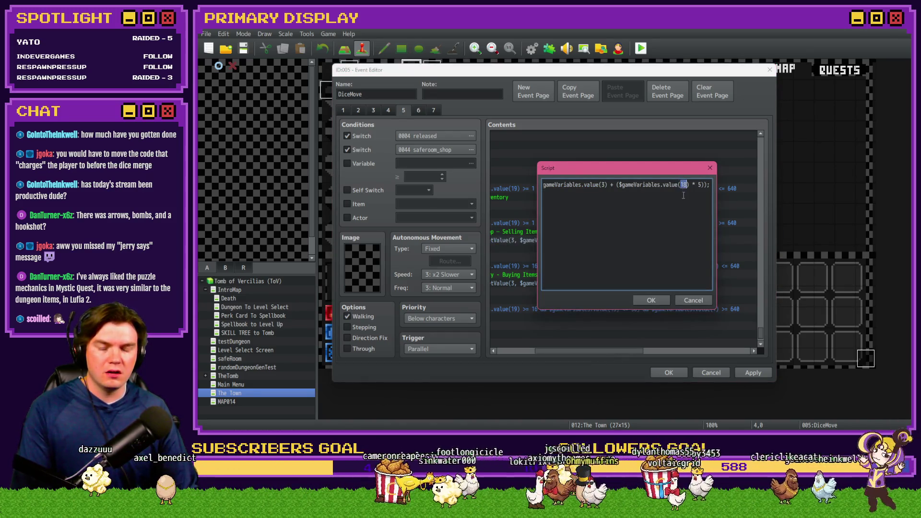
{"action": "type", "text": "913"}
{"action": "left_click", "coordinate": [669, 301]}
Change the buying script's variable to 9 as well and close the event with OK
{"action": "double_click", "coordinate": [667, 286]}
{"action": "type", "text": "9"}
{"action": "left_click", "coordinate": [651, 300]}
{"action": "left_click", "coordinate": [669, 373]}
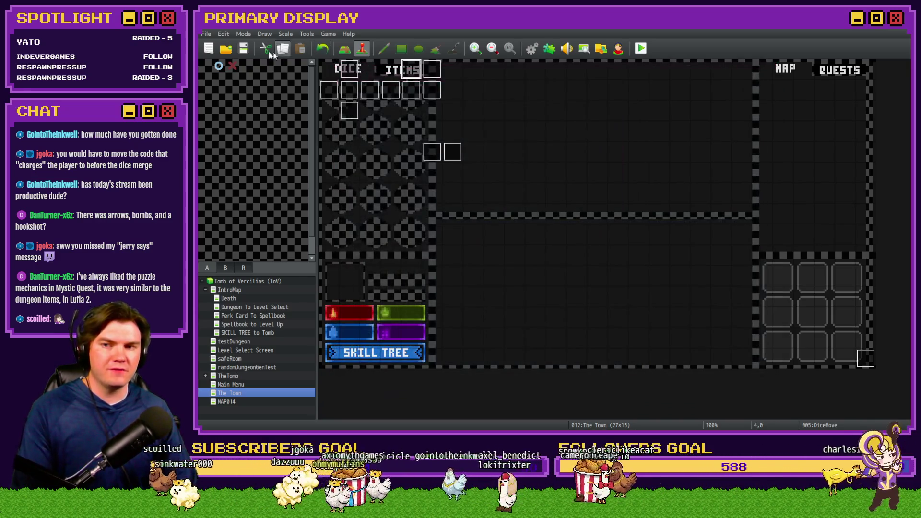
Run a quick playtest, then set the player's start to The Town's top-left tile and save
{"action": "left_click", "coordinate": [640, 50]}
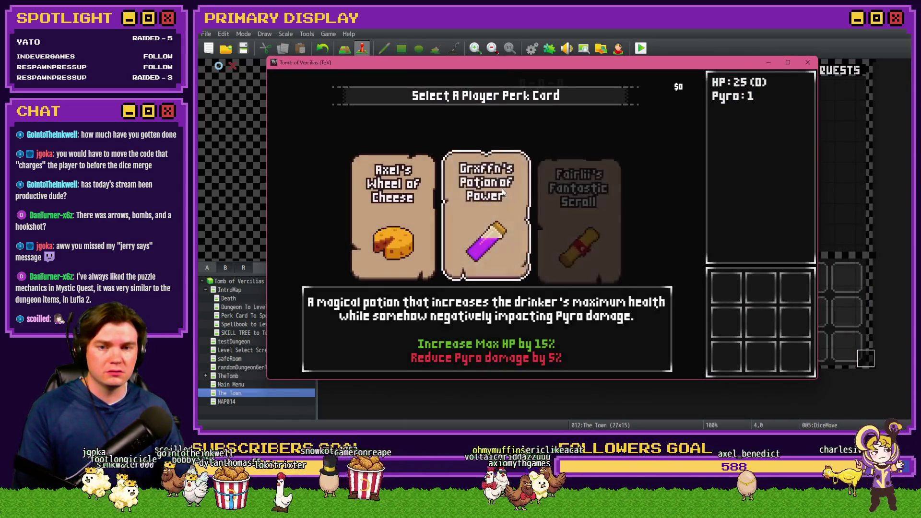
{"action": "left_click", "coordinate": [809, 62]}
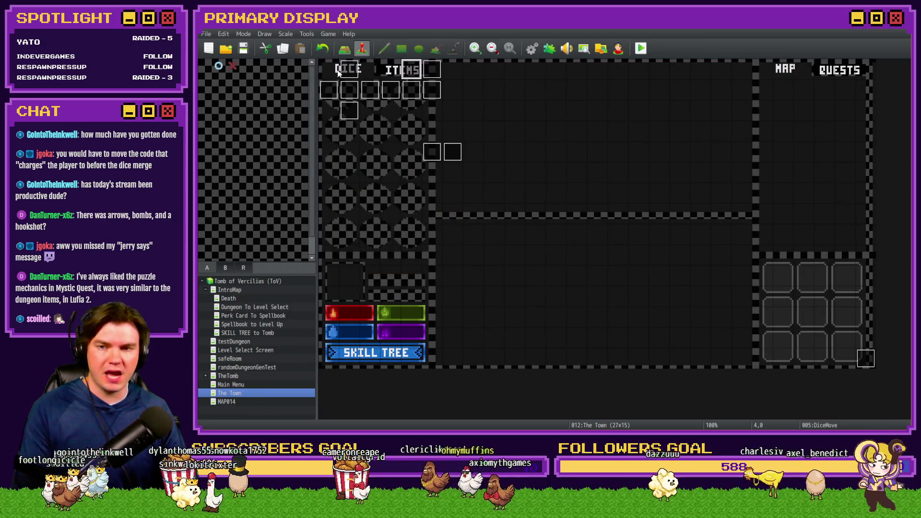
{"action": "right_click", "coordinate": [332, 92]}
{"action": "left_click", "coordinate": [444, 187]}
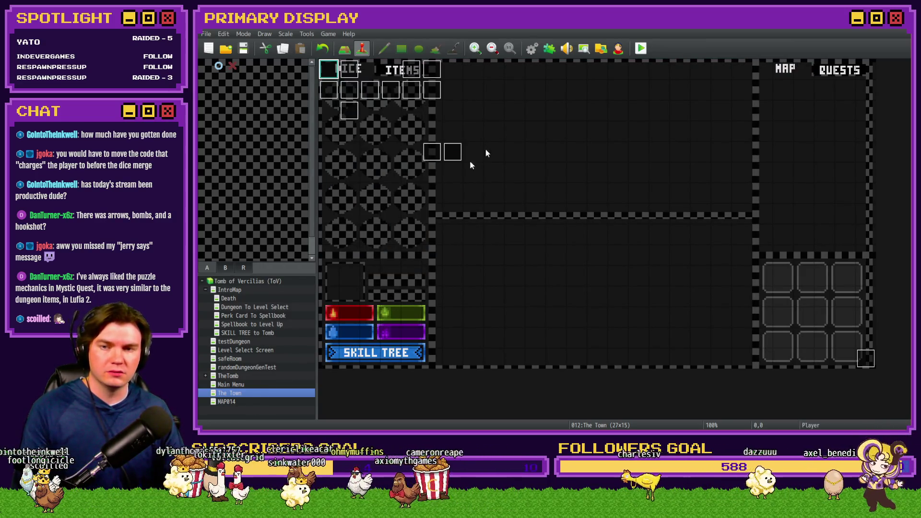
{"action": "left_click", "coordinate": [517, 244]}
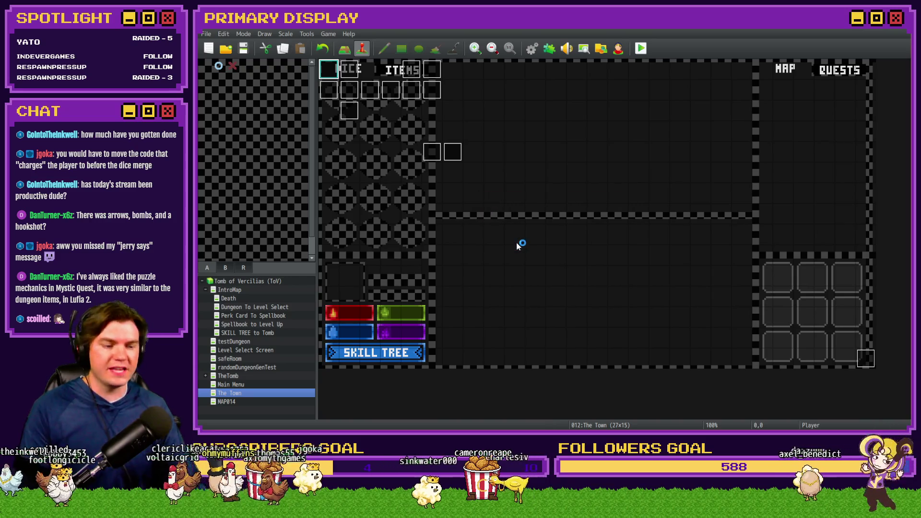